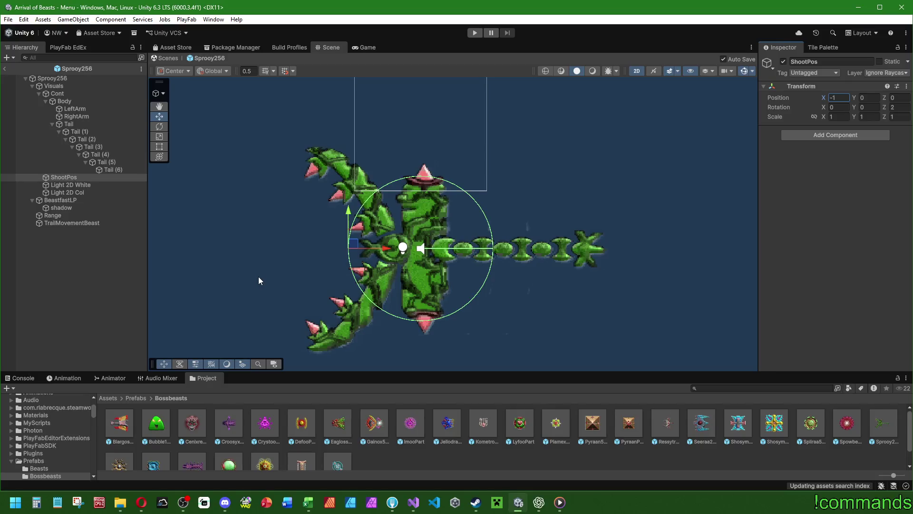
# Step: Set the Visuals object's Circle Collider 2D radius to 0.8, then clear the selection
pyautogui.click(66, 101)
pyautogui.click(66, 87)
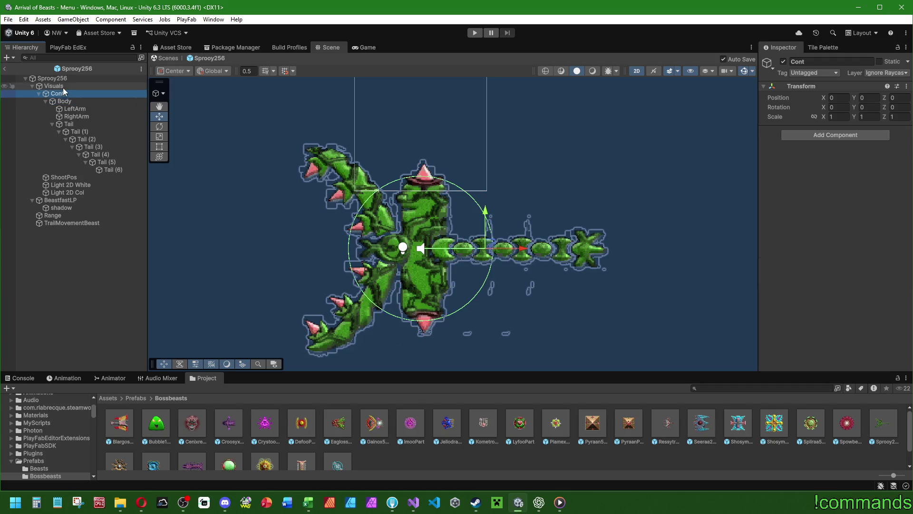
pyautogui.click(766, 276)
pyautogui.click(764, 266)
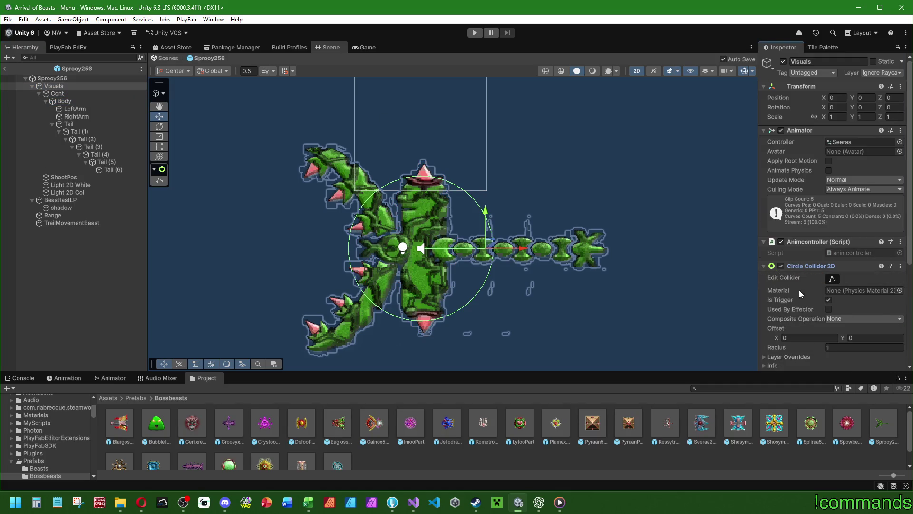
pyautogui.scroll(-5, 798, 289)
pyautogui.click(845, 220)
pyautogui.write('0.8')
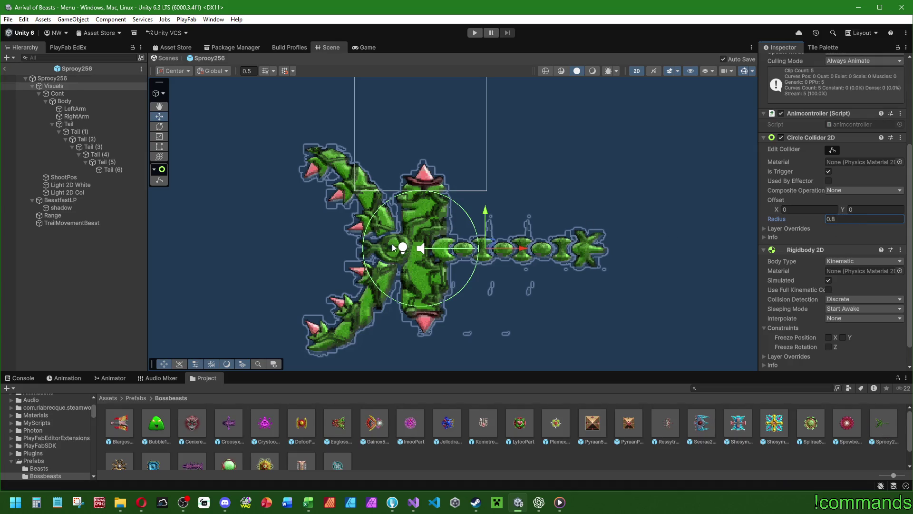
pyautogui.click(84, 261)
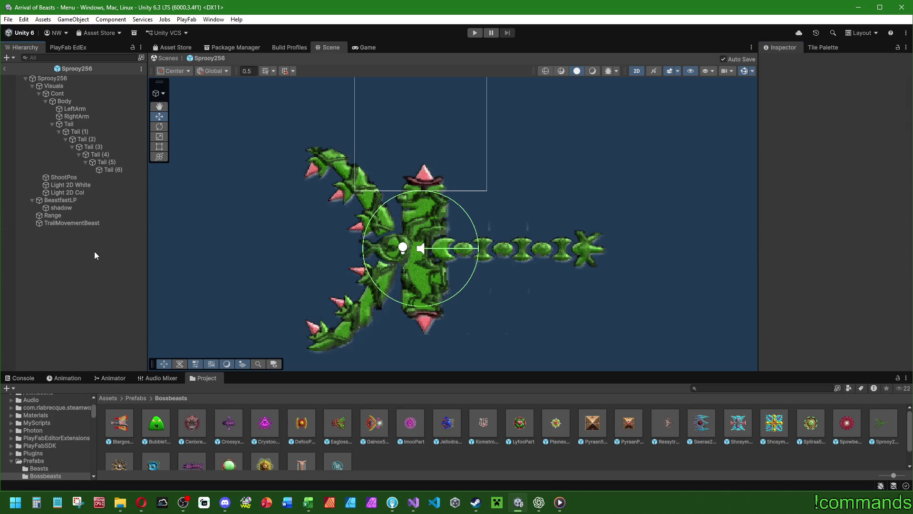
# Step: Inspect ShootPos, Light 2D White and Light 2D Col, viewing its red colour without changes
pyautogui.click(87, 177)
pyautogui.click(95, 186)
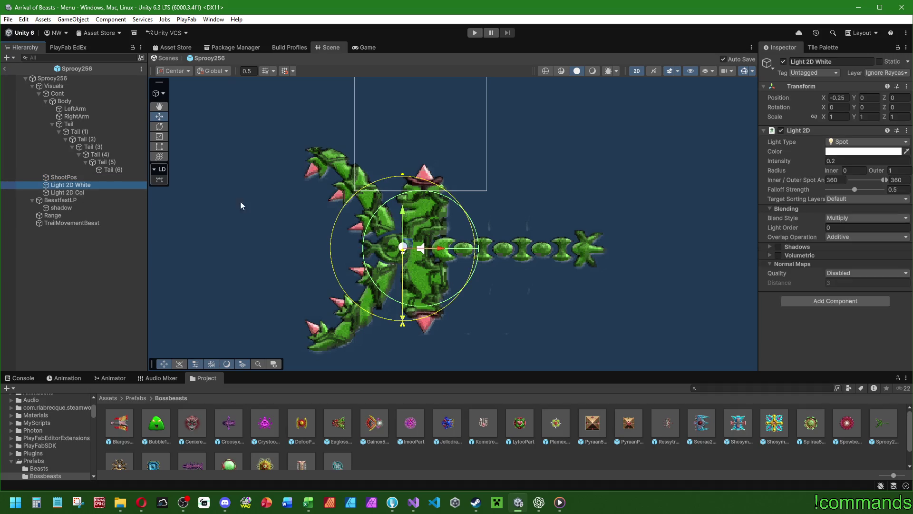
pyautogui.click(67, 192)
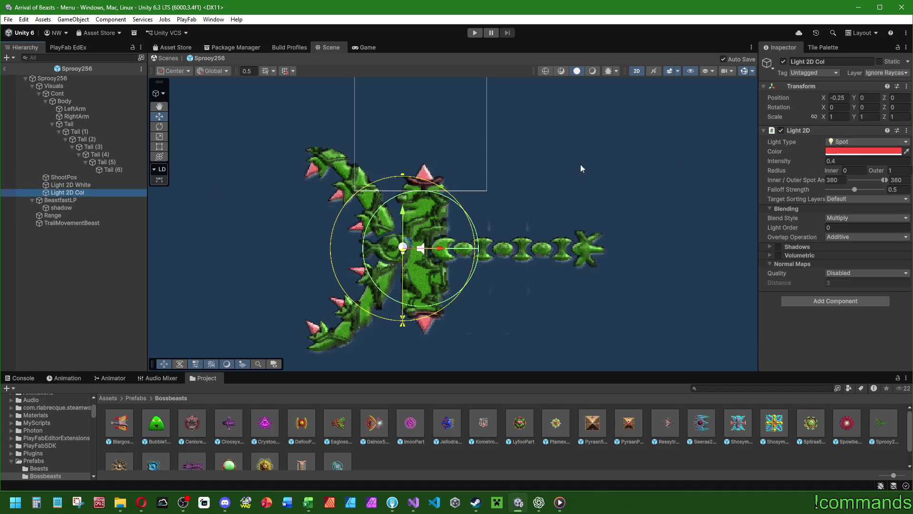
pyautogui.click(836, 151)
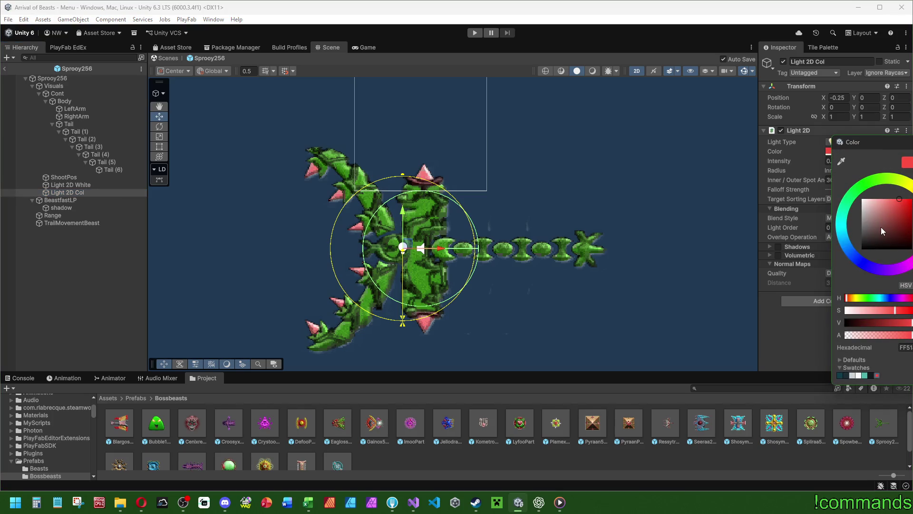
pyautogui.press('Escape')
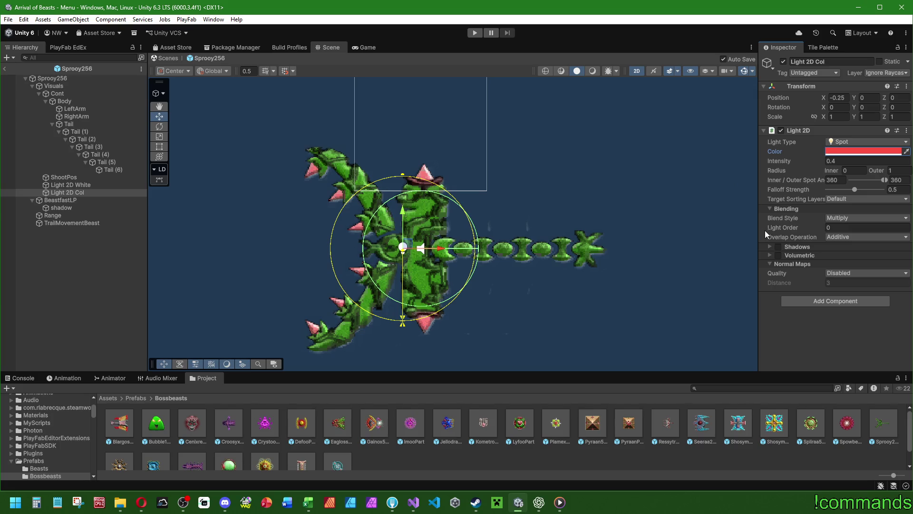
pyautogui.hotkey('alt', 'Tab')
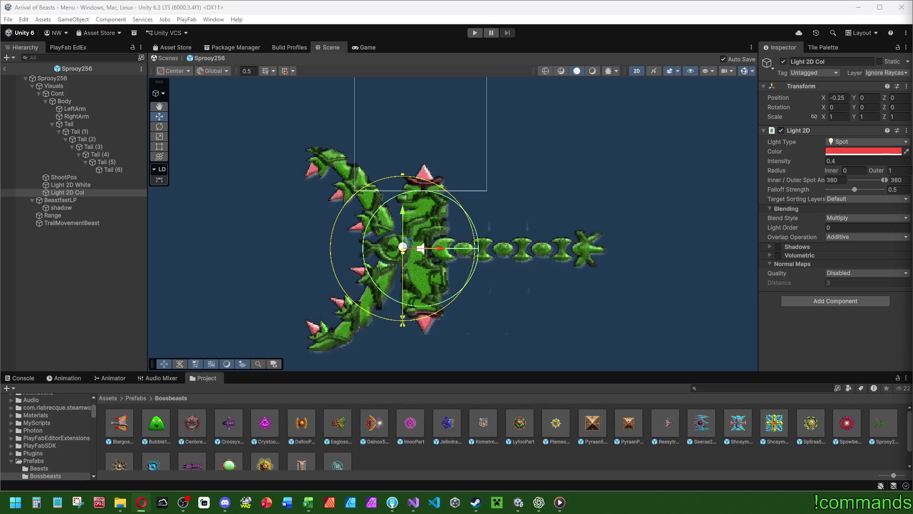
pyautogui.click(61, 344)
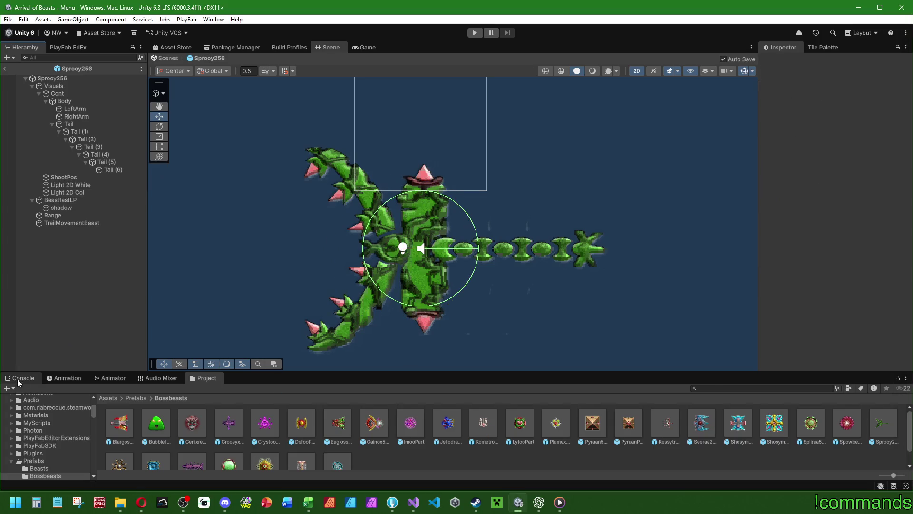
# Step: Show the empty Console in the bottom panel, then switch windows back to the browser
pyautogui.click(19, 378)
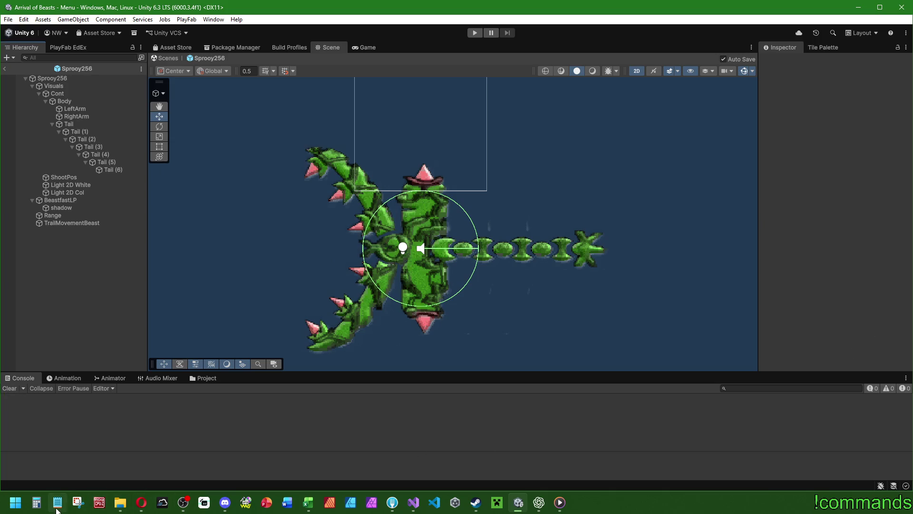
pyautogui.hotkey('alt', 'Tab')
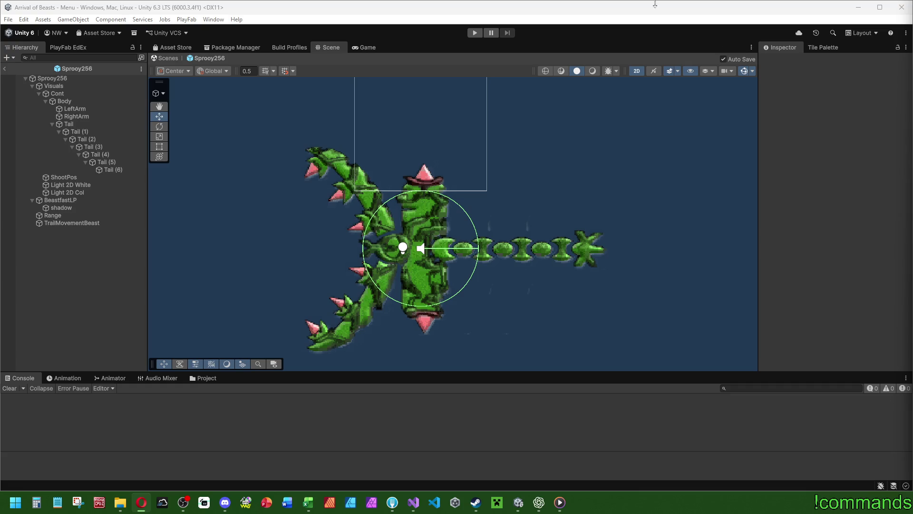
pyautogui.hotkey('alt', 'Tab')
pyautogui.hotkey('alt', 'Tab')
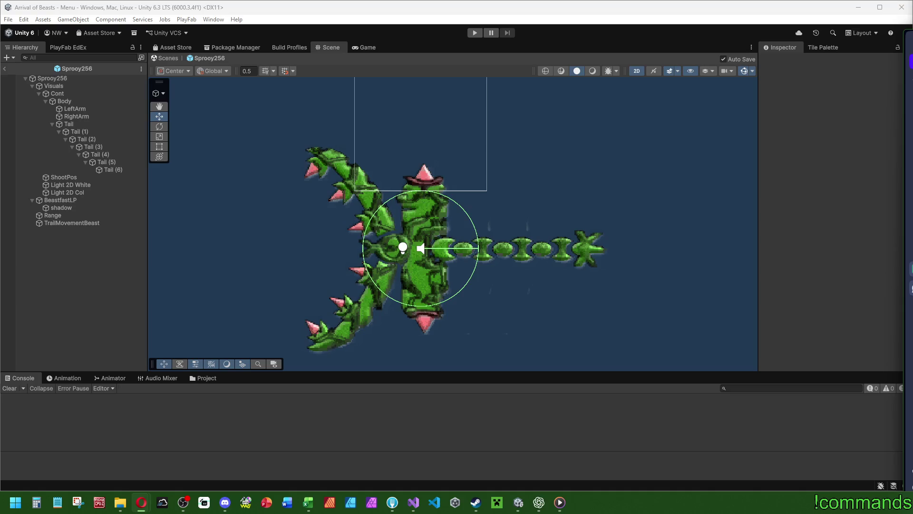
pyautogui.hotkey('alt', 'Tab')
# Step: Browse the channel's Shorts grid of tower-defense clips and check the notifications
pyautogui.click(305, 297)
pyautogui.scroll(-4, 243, 333)
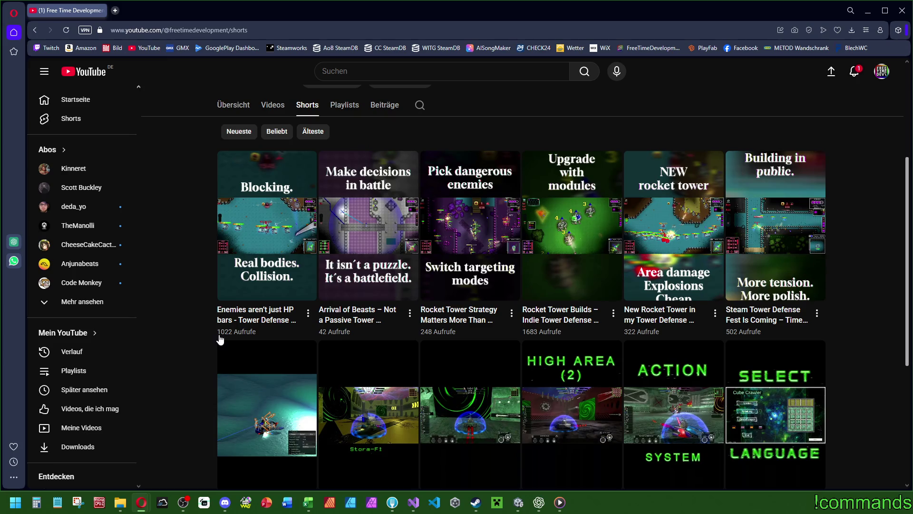
pyautogui.scroll(-1, 763, 275)
pyautogui.scroll(-2, 756, 295)
pyautogui.scroll(3, 749, 314)
pyautogui.click(854, 77)
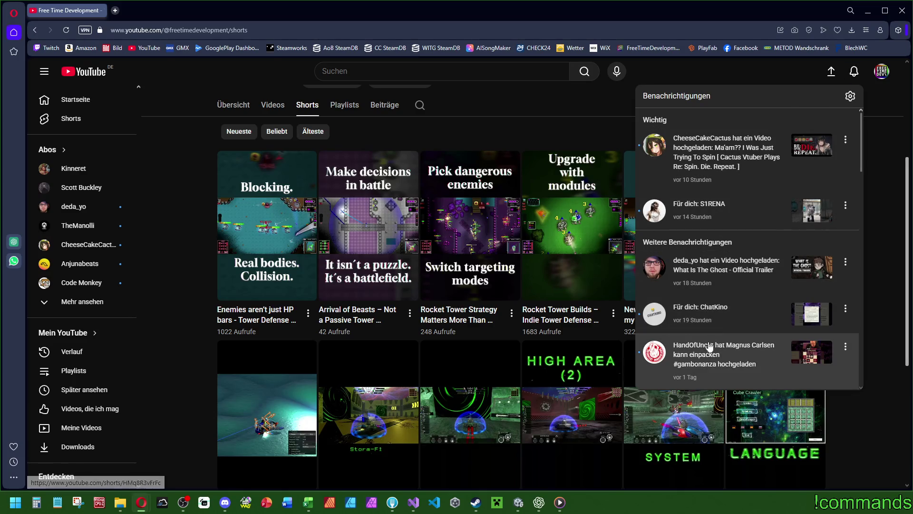
pyautogui.click(252, 223)
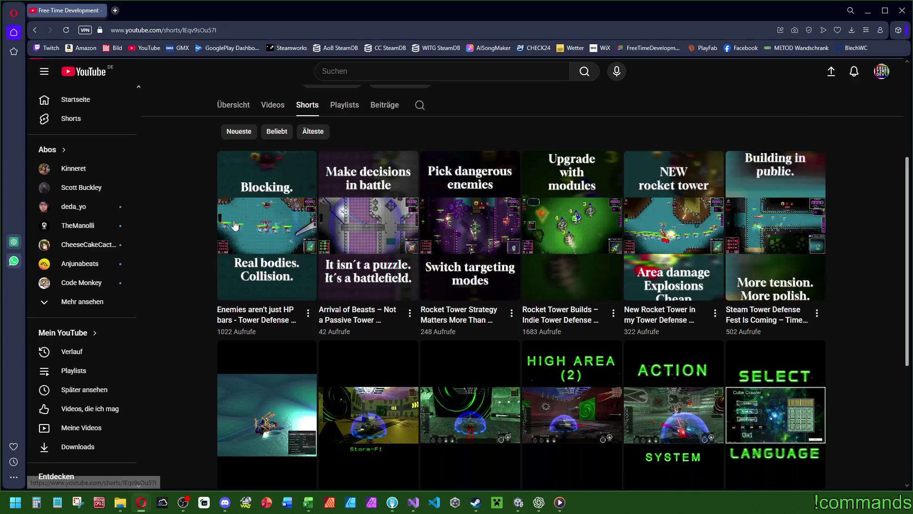
# Step: Raise the 'Enemies aren't just HP bars' short's volume, then mute it with M
pyautogui.moveTo(454, 106)
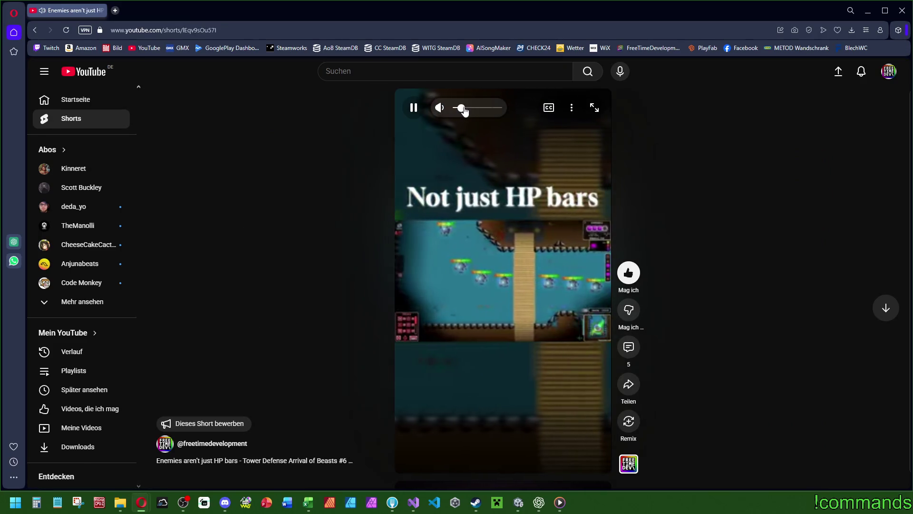
pyautogui.moveTo(465, 110); pyautogui.dragTo(471, 110)
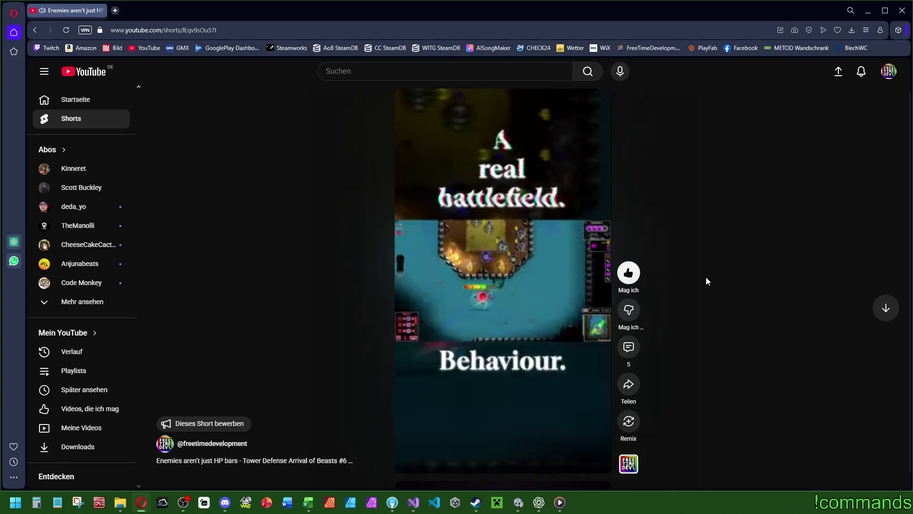
pyautogui.moveTo(566, 334)
pyautogui.moveTo(442, 116)
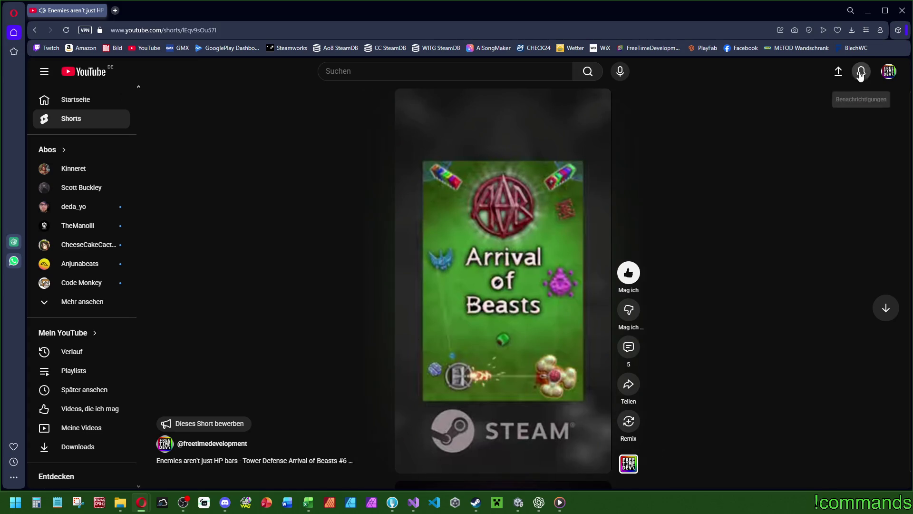
pyautogui.moveTo(416, 364)
pyautogui.press('m')
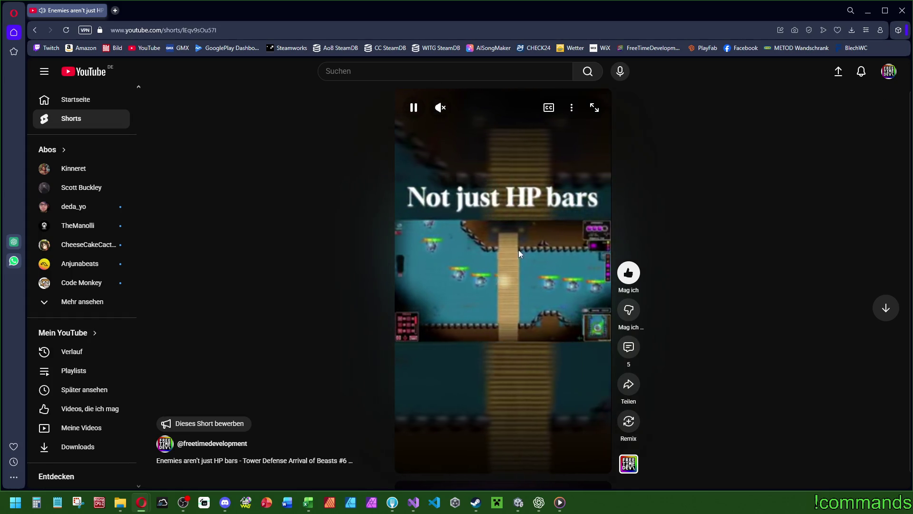
pyautogui.hotkey('alt', 'Tab')
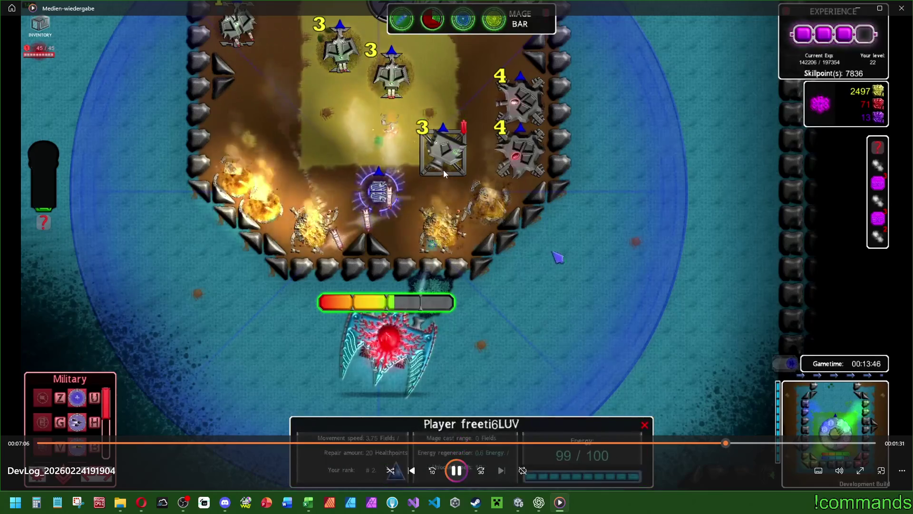
pyautogui.click(450, 473)
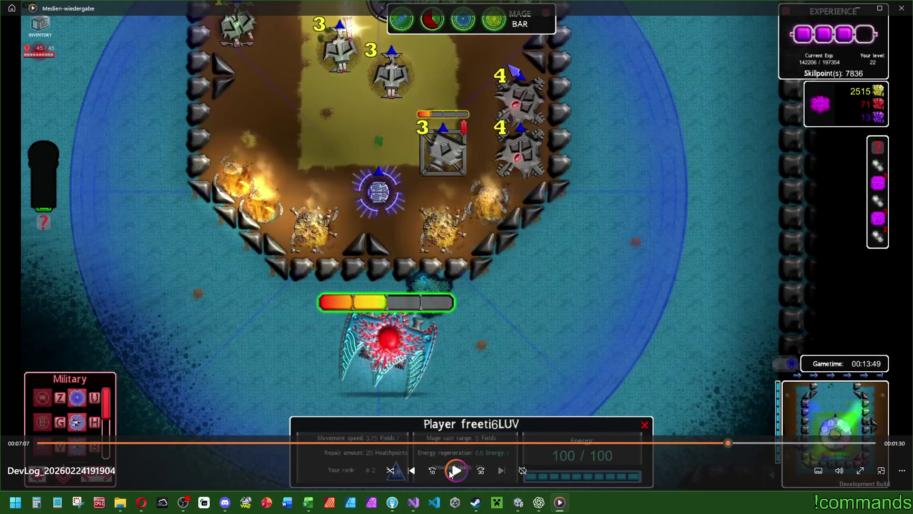
pyautogui.click(451, 474)
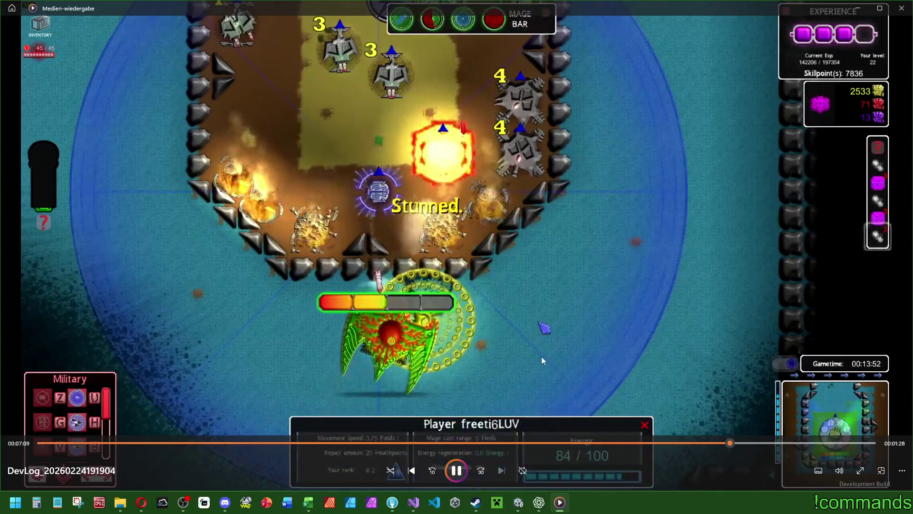
pyautogui.click(457, 472)
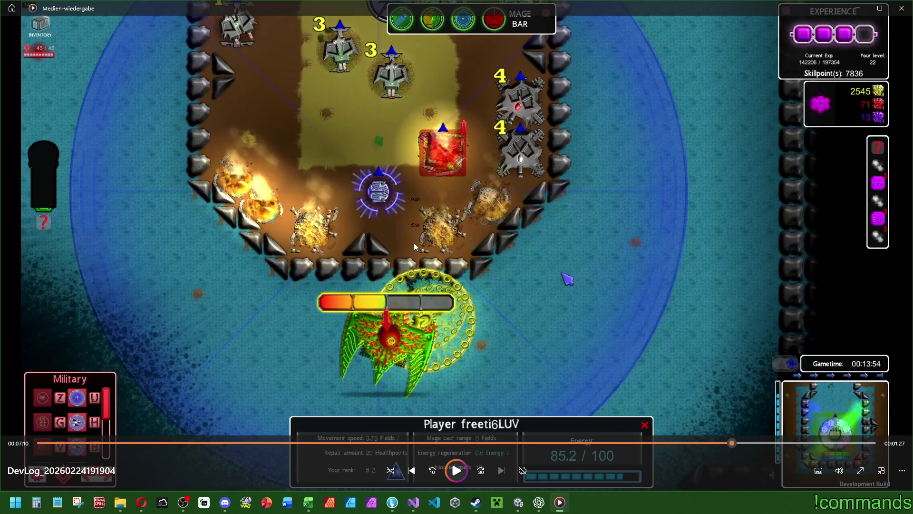
pyautogui.click(456, 481)
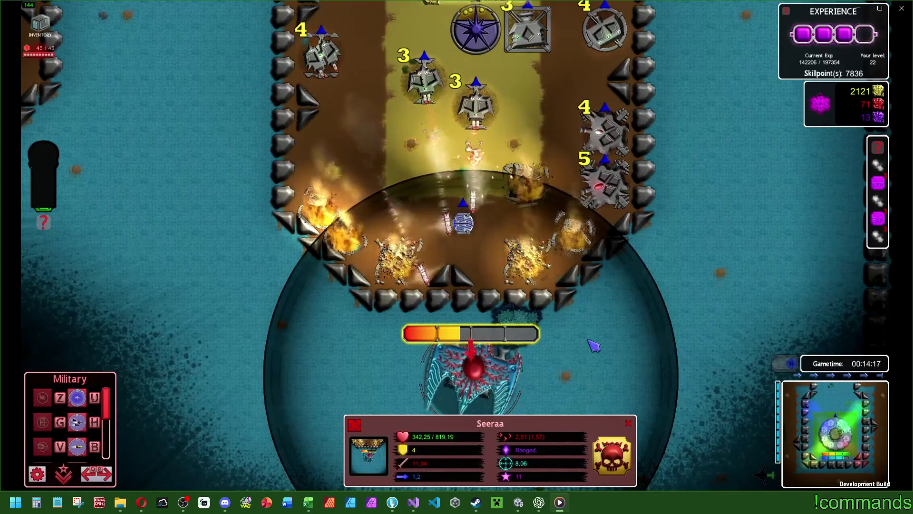
pyautogui.click(462, 222)
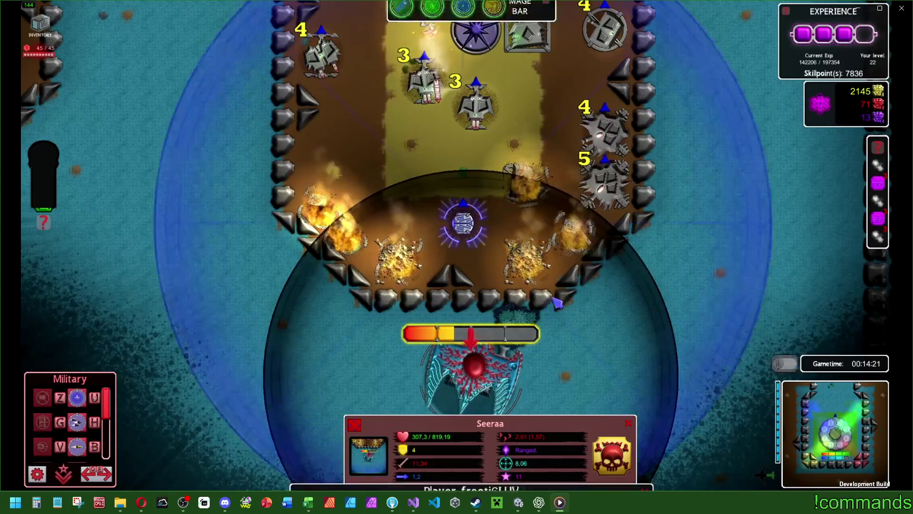
pyautogui.click(477, 369)
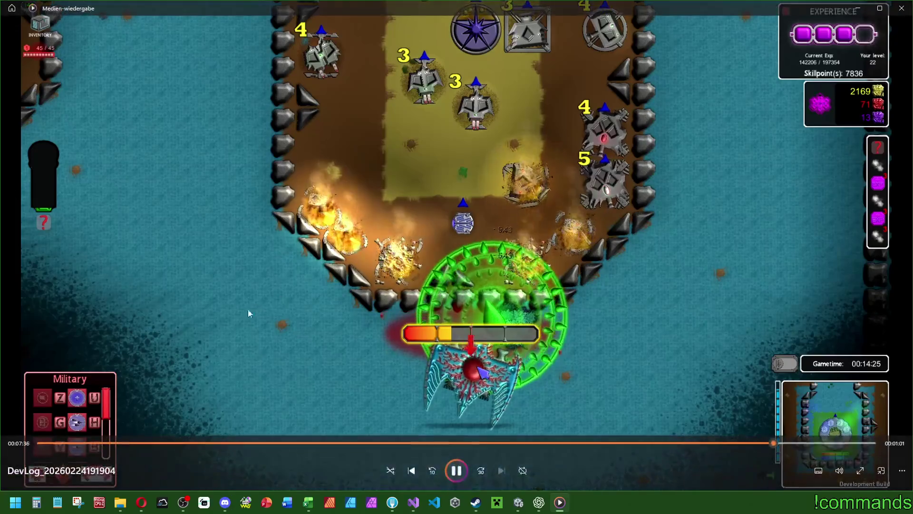
# Step: Pause and resume the DevLog recording a few times
pyautogui.click(456, 473)
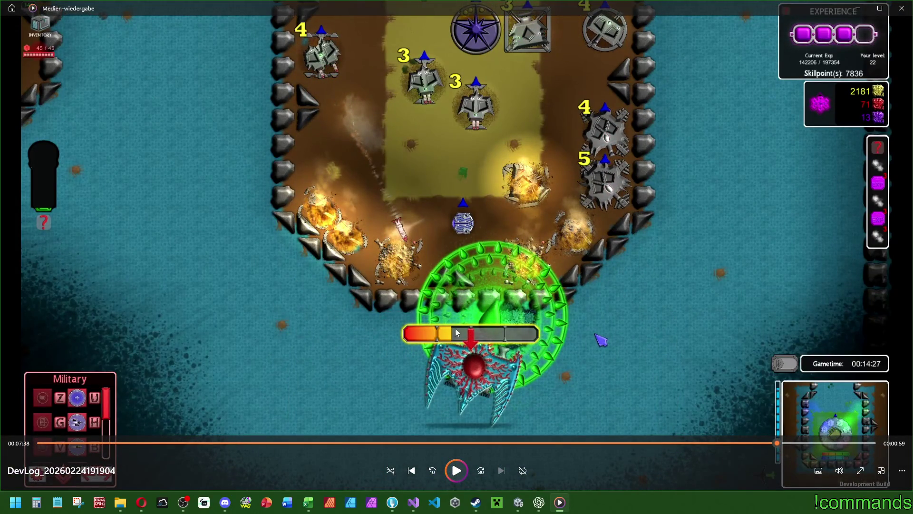
pyautogui.click(456, 476)
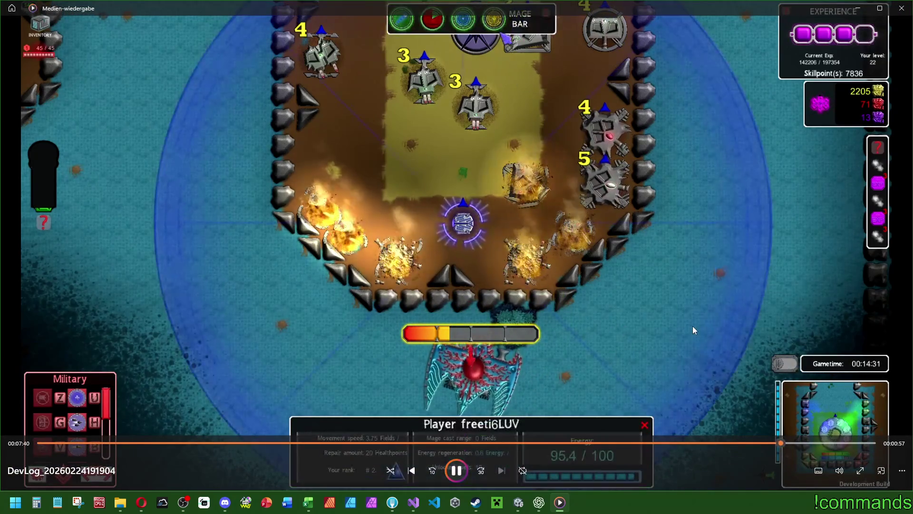
pyautogui.click(457, 473)
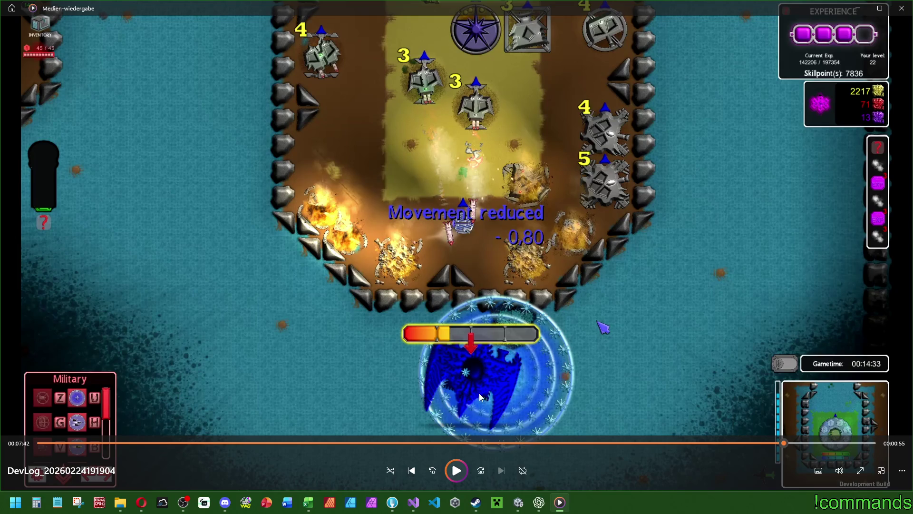
pyautogui.press('space')
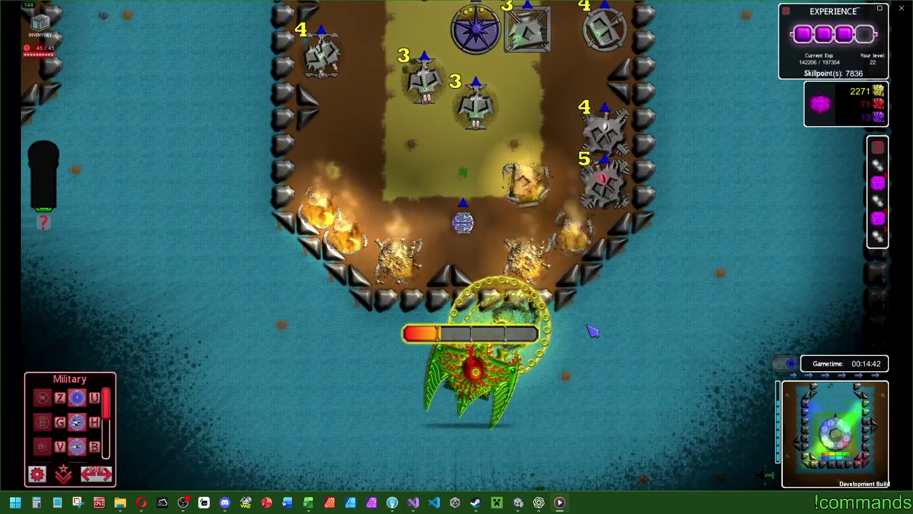
pyautogui.moveTo(550, 339)
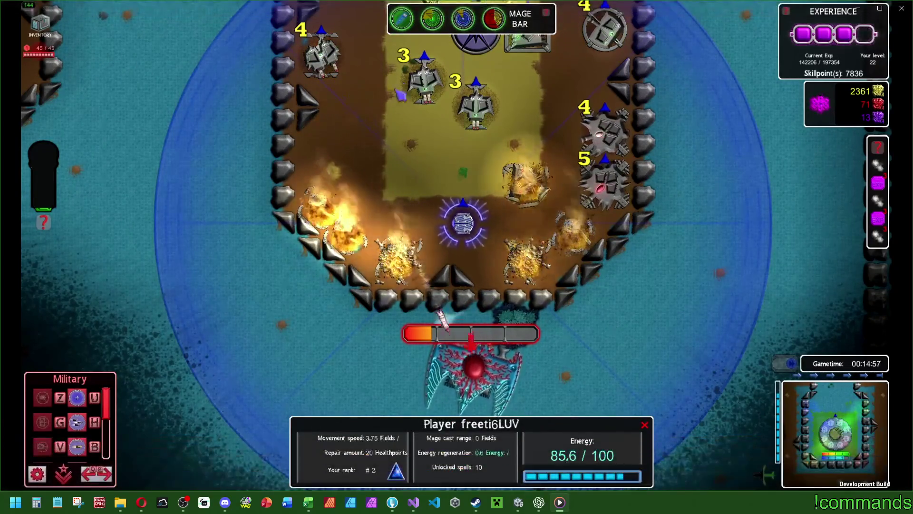
pyautogui.moveTo(562, 315)
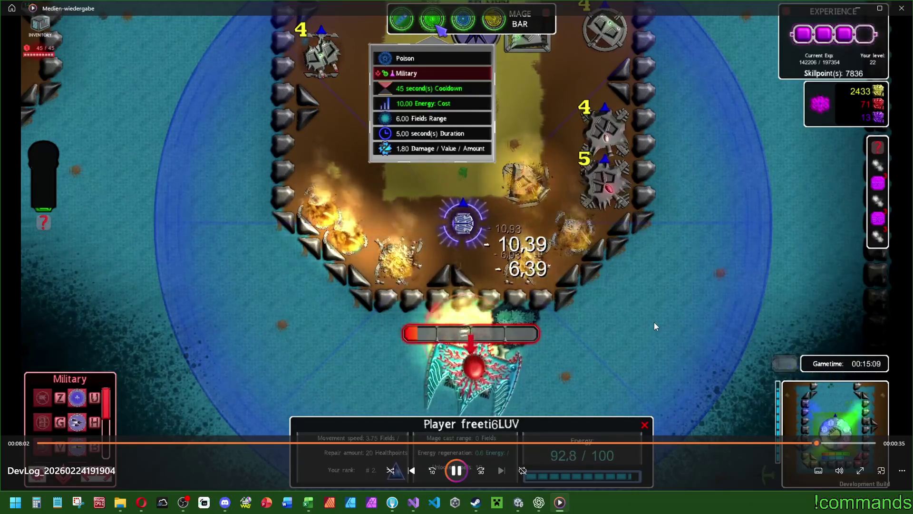
# Step: Rewind to about 5:46, pause during the boss fight, then drag back to 1:38
pyautogui.click(516, 443)
pyautogui.click(564, 443)
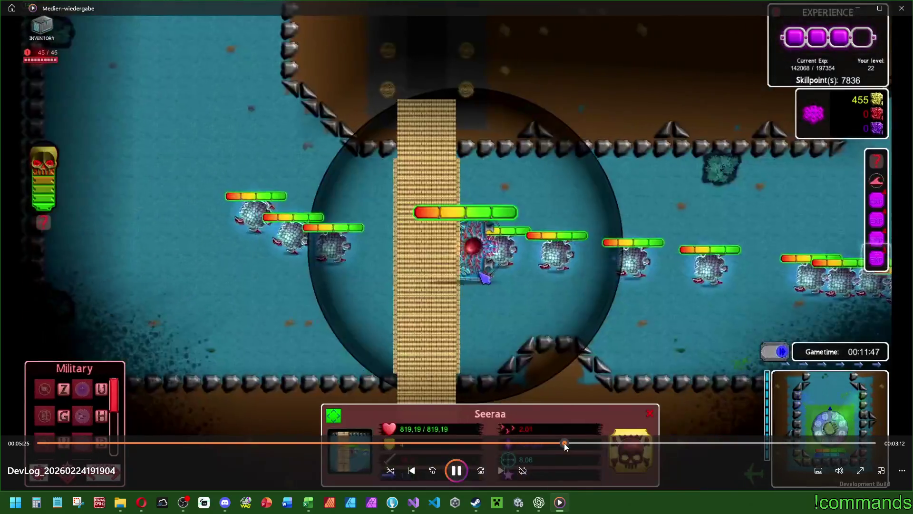
pyautogui.click(598, 443)
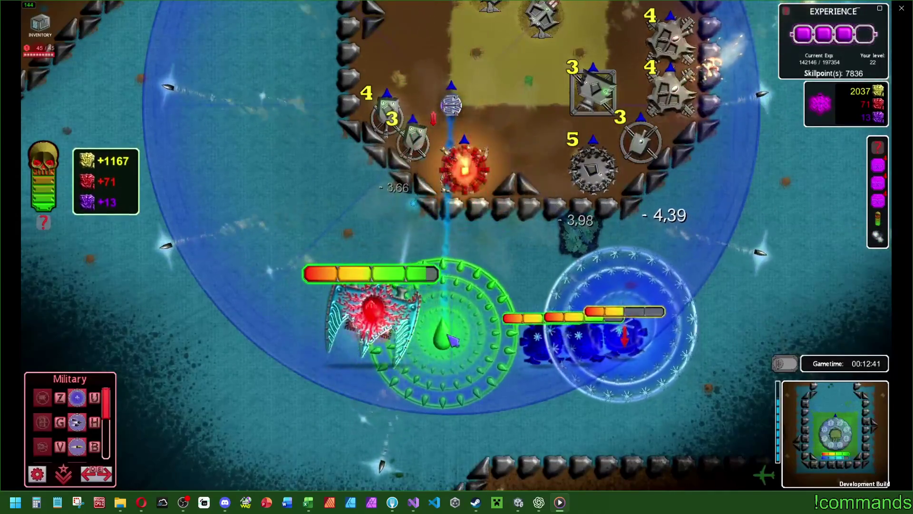
pyautogui.moveTo(398, 301)
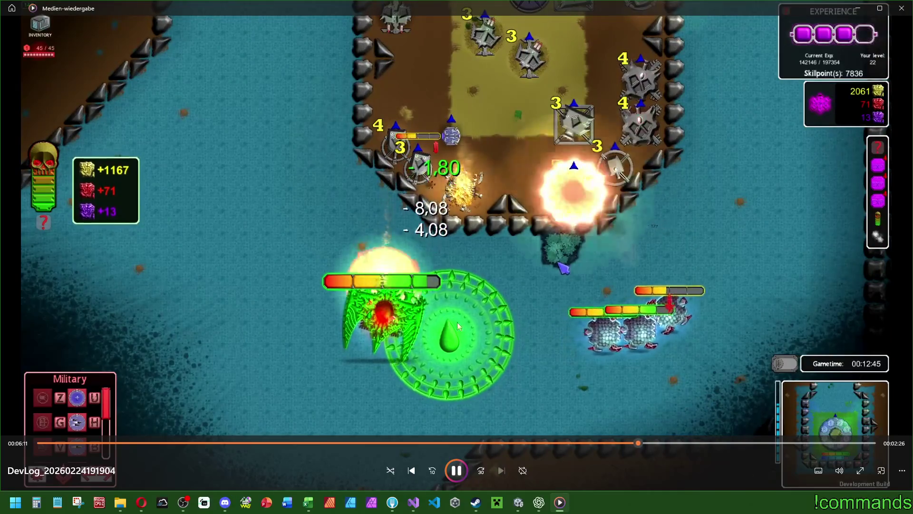
pyautogui.click(456, 470)
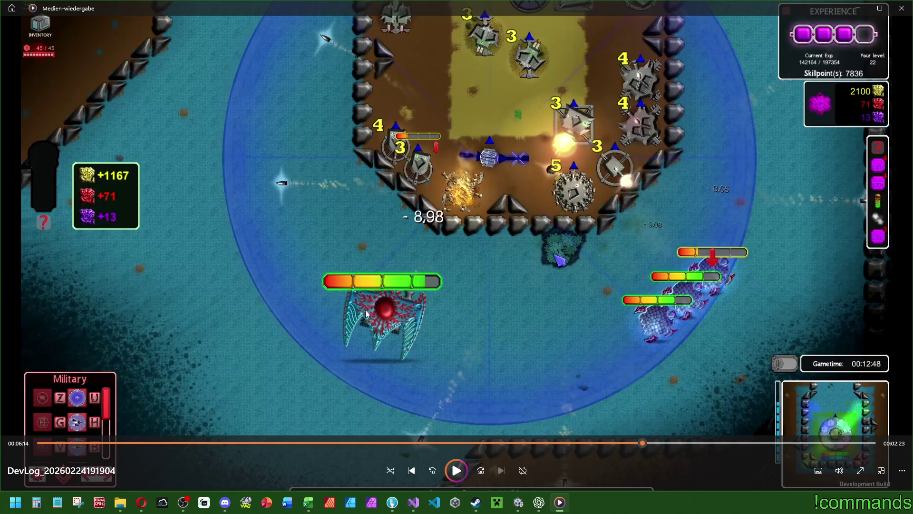
pyautogui.moveTo(214, 443)
pyautogui.mouseDown()
pyautogui.moveTo(177, 441)
pyautogui.moveTo(204, 442)
pyautogui.mouseUp()
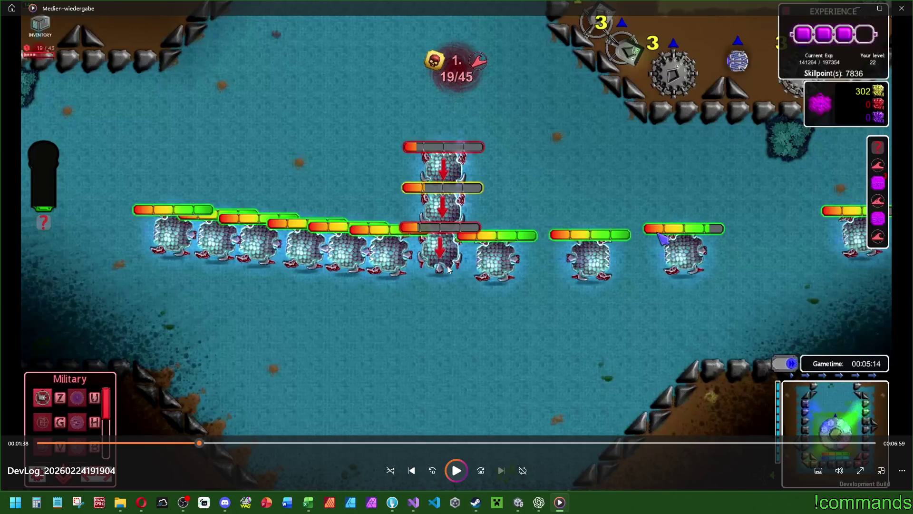
# Step: Open File Explorer at the Episode 6 dev-log folder, then the My Twitch folder
pyautogui.click(120, 502)
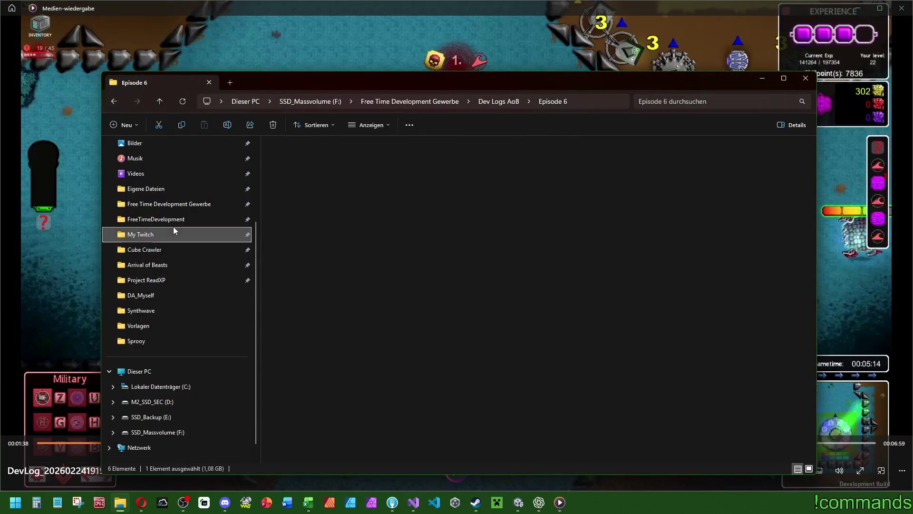
pyautogui.click(168, 233)
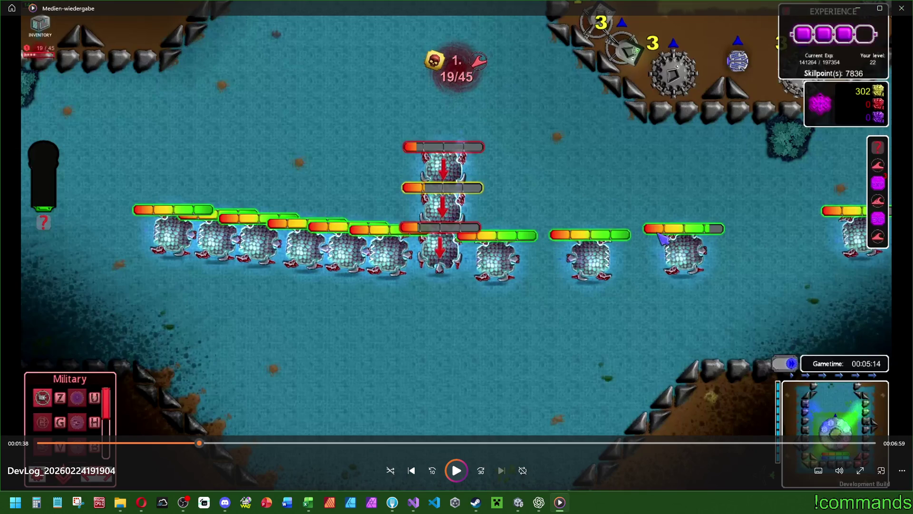
# Step: Play 'Just Jump In' with the volume lowered to 7, then minimize the player
pyautogui.hotkey('ctrl', 'f')
pyautogui.click(845, 477)
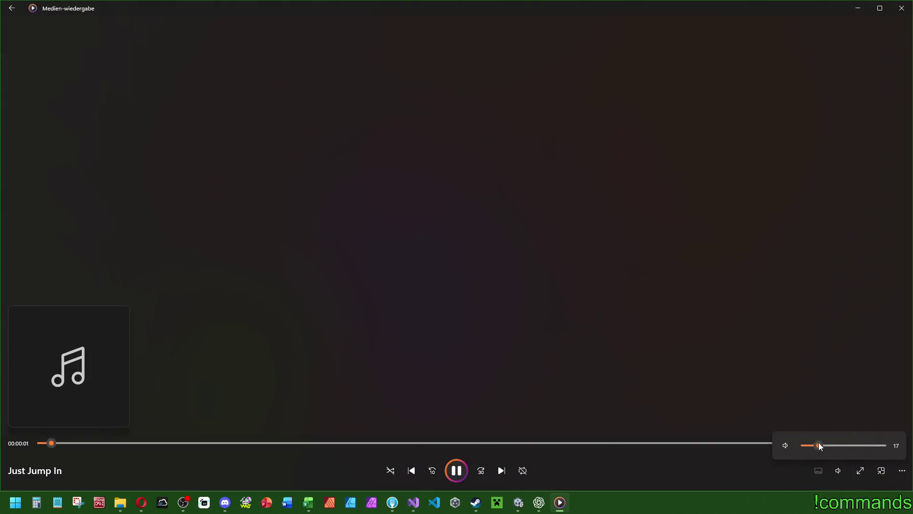
pyautogui.scroll(-1, 810, 450)
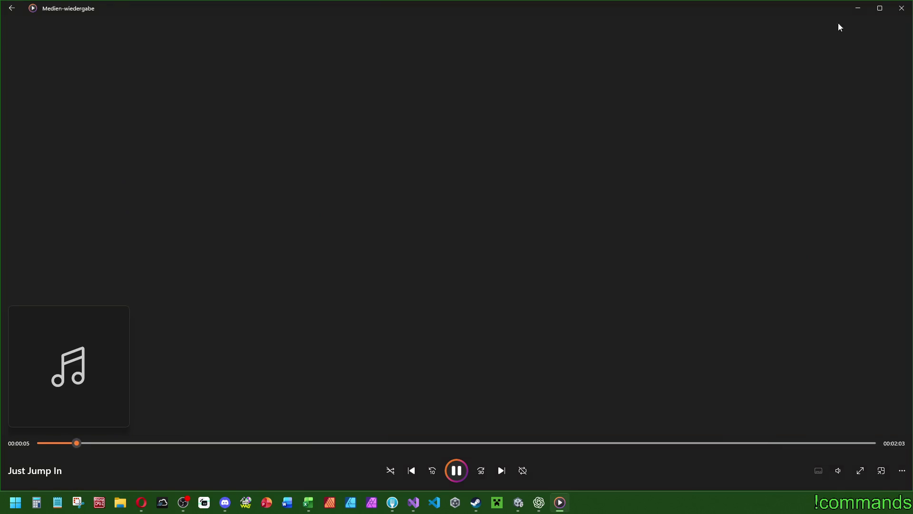
pyautogui.click(858, 8)
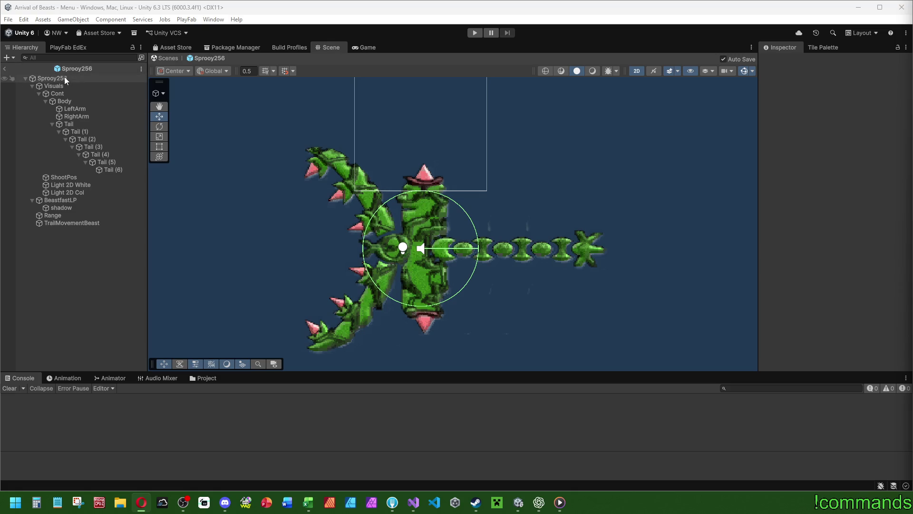
# Step: Exit the Sprooy256 prefab, open Bubble128 from Prefabs > Bossbeasts, then Seeraa256
pyautogui.click(4, 68)
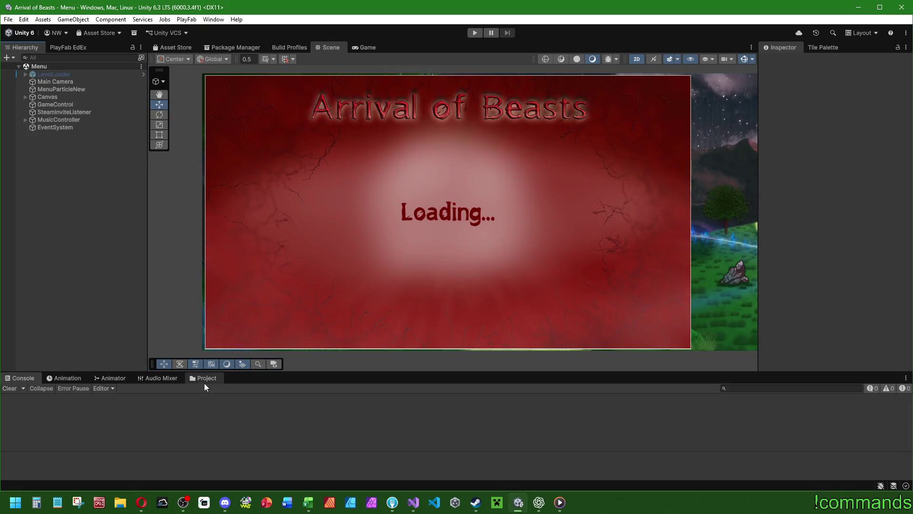
pyautogui.click(204, 383)
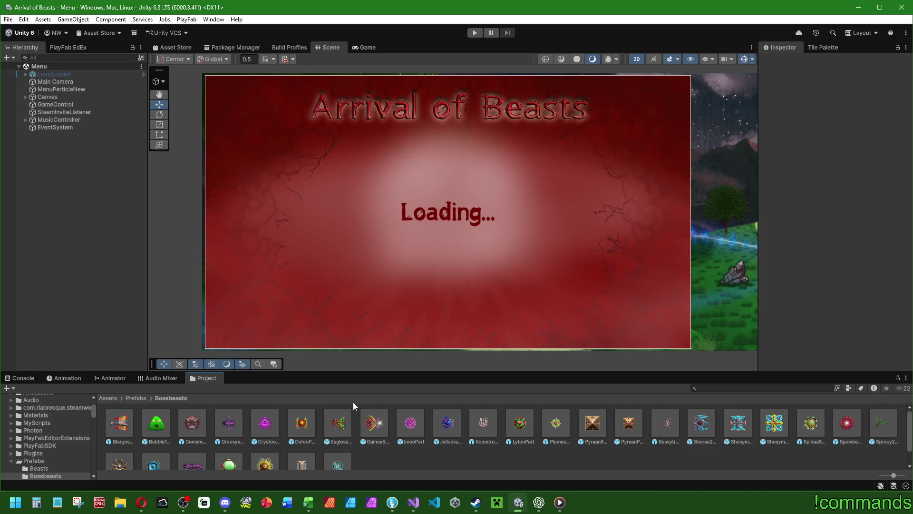
pyautogui.doubleClick(156, 422)
pyautogui.moveTo(457, 214); pyautogui.dragTo(443, 223)
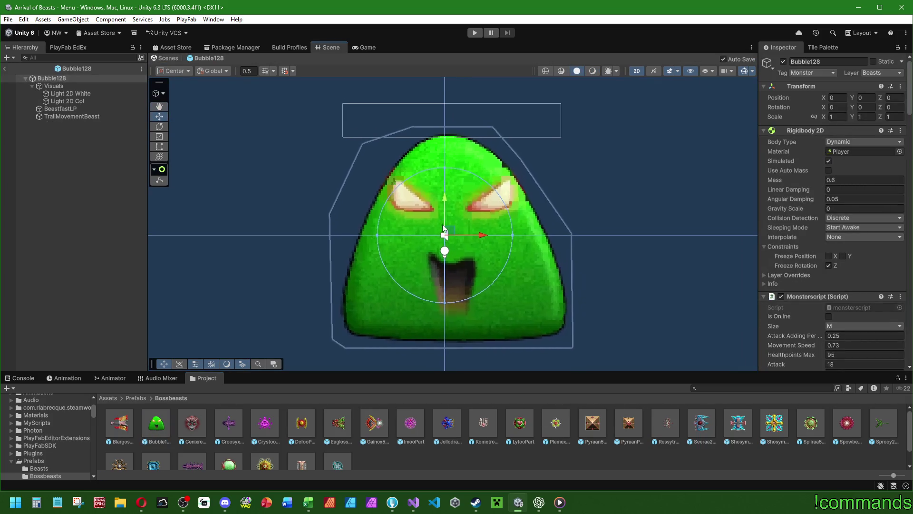
pyautogui.scroll(-2, 443, 224)
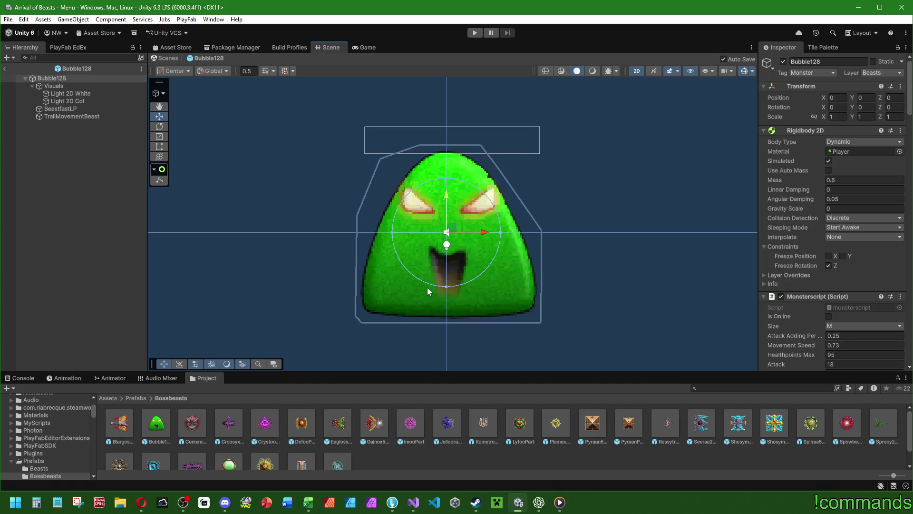
pyautogui.doubleClick(700, 425)
# Step: Open the Sprooy256 and Seeraa256 prefabs in turn to compare them
pyautogui.click(887, 431)
pyautogui.doubleClick(886, 431)
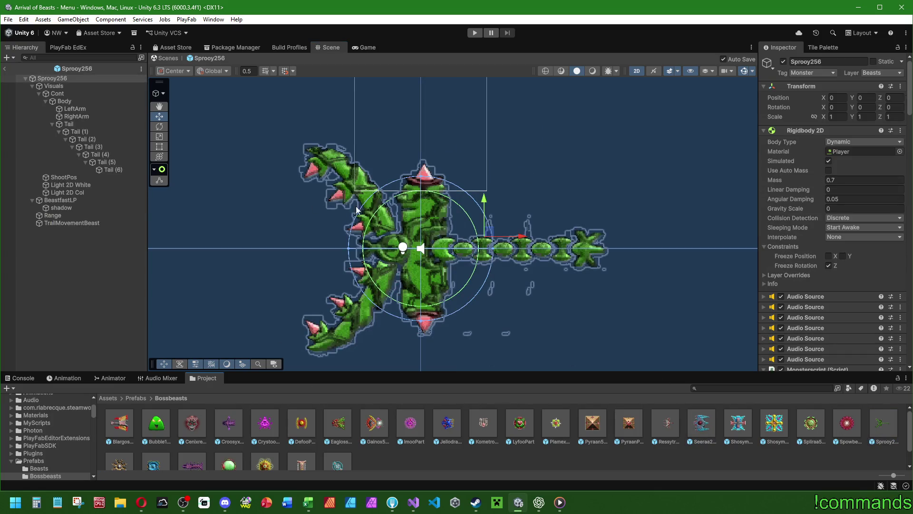
pyautogui.doubleClick(702, 423)
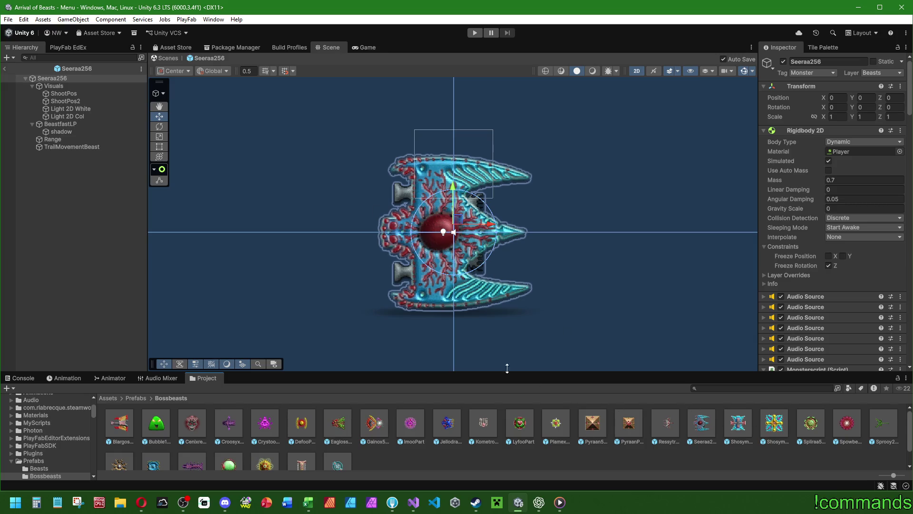
pyautogui.doubleClick(883, 424)
pyautogui.moveTo(539, 187); pyautogui.dragTo(544, 184)
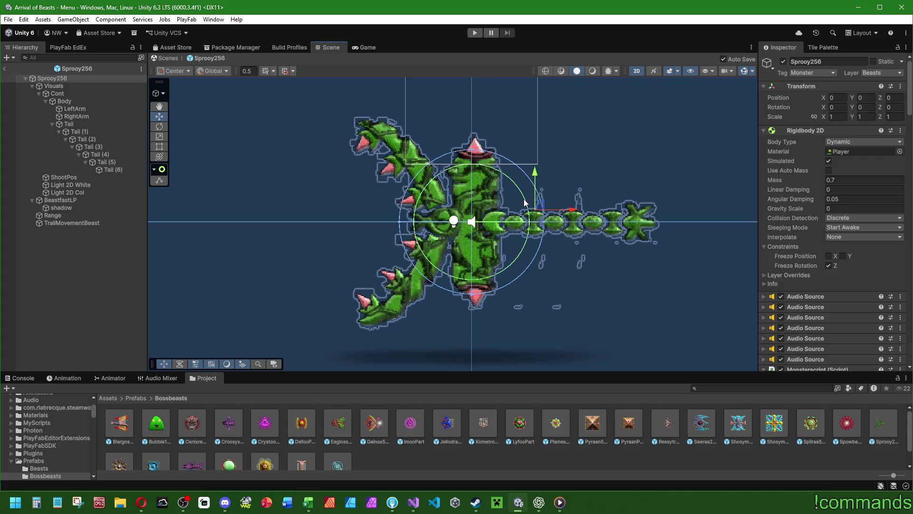
# Step: Reopen the Seeraa256 prefab and show its Animation timeline
pyautogui.doubleClick(696, 430)
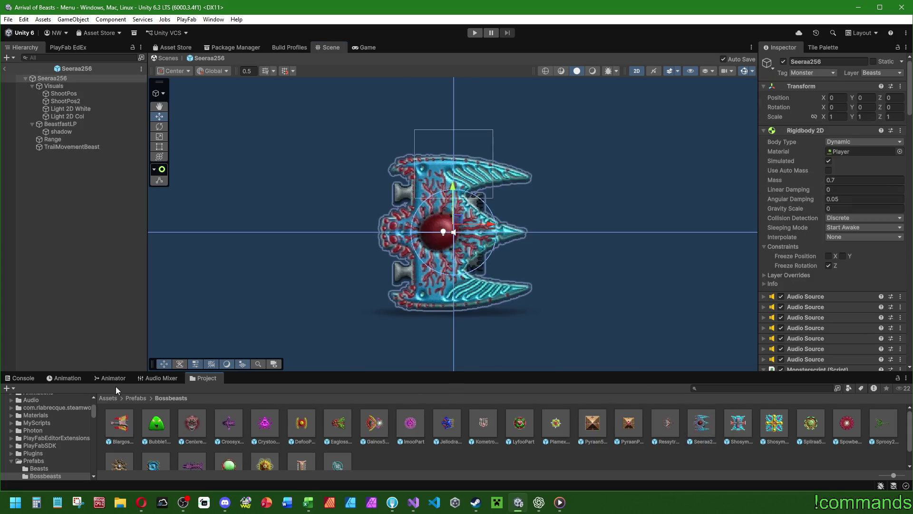
pyautogui.click(103, 378)
pyautogui.click(64, 377)
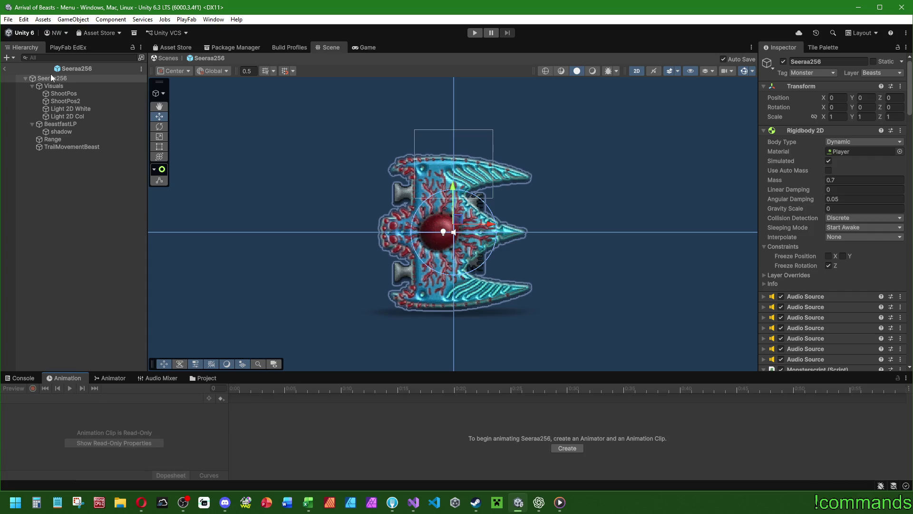
# Step: Select the Visuals child and check its list of animation clips
pyautogui.click(53, 86)
pyautogui.click(73, 398)
pyautogui.click(132, 384)
# Step: Tidy the Animator graph, lining Attack, Dead and GetHit under Moving, with Attack2 to the right
pyautogui.click(131, 379)
pyautogui.moveTo(443, 372); pyautogui.dragTo(457, 270)
pyautogui.moveTo(487, 349); pyautogui.dragTo(521, 395)
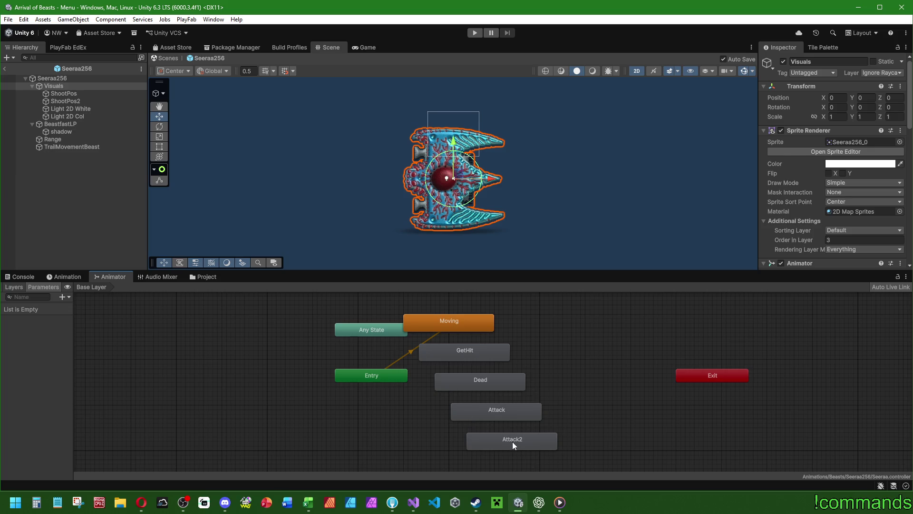
pyautogui.moveTo(512, 441); pyautogui.dragTo(609, 344)
pyautogui.moveTo(440, 317); pyautogui.dragTo(463, 321)
pyautogui.moveTo(480, 382); pyautogui.dragTo(471, 379)
pyautogui.moveTo(485, 415)
pyautogui.mouseDown()
pyautogui.moveTo(462, 393)
pyautogui.moveTo(460, 404)
pyautogui.mouseUp()
pyautogui.moveTo(454, 357); pyautogui.dragTo(461, 359)
pyautogui.moveTo(455, 328); pyautogui.dragTo(454, 332)
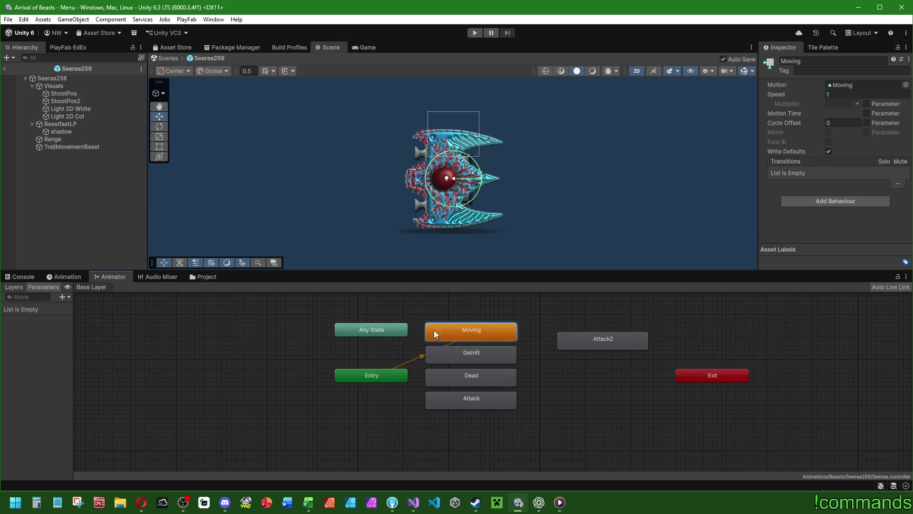
pyautogui.click(376, 331)
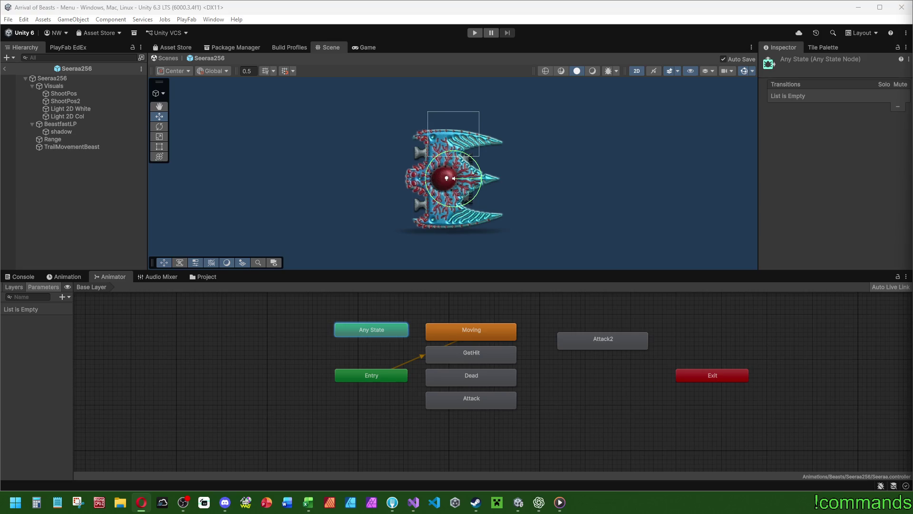
# Step: Make the scene view taller and show the Bossbeasts prefab folder in the Project panel
pyautogui.click(52, 258)
pyautogui.moveTo(357, 269); pyautogui.dragTo(343, 375)
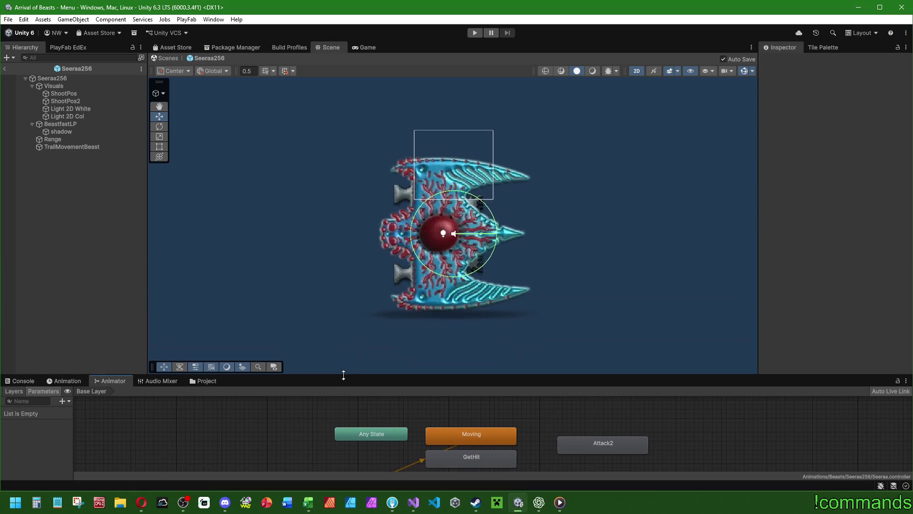
pyautogui.click(186, 384)
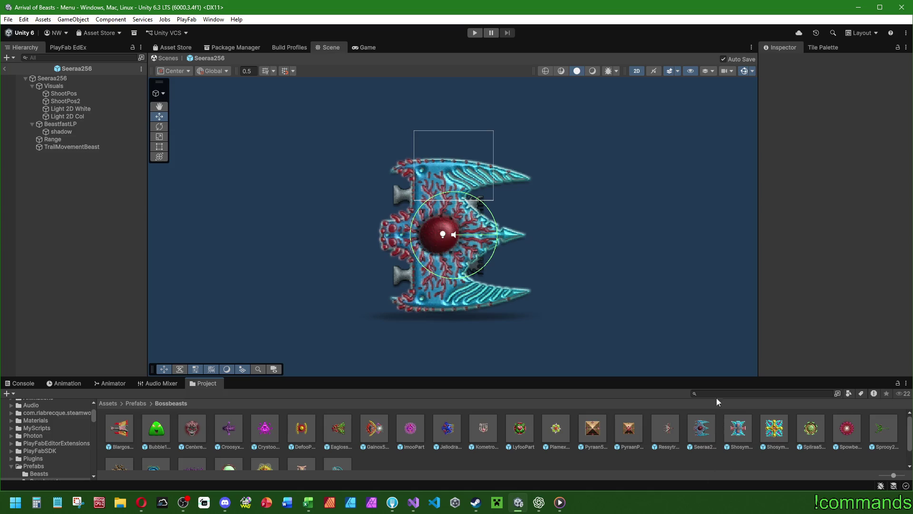
# Step: Open the Sprooy256 boss prefab from the Bossbeasts folder for editing
pyautogui.moveTo(720, 378); pyautogui.dragTo(719, 358)
pyautogui.doubleClick(886, 412)
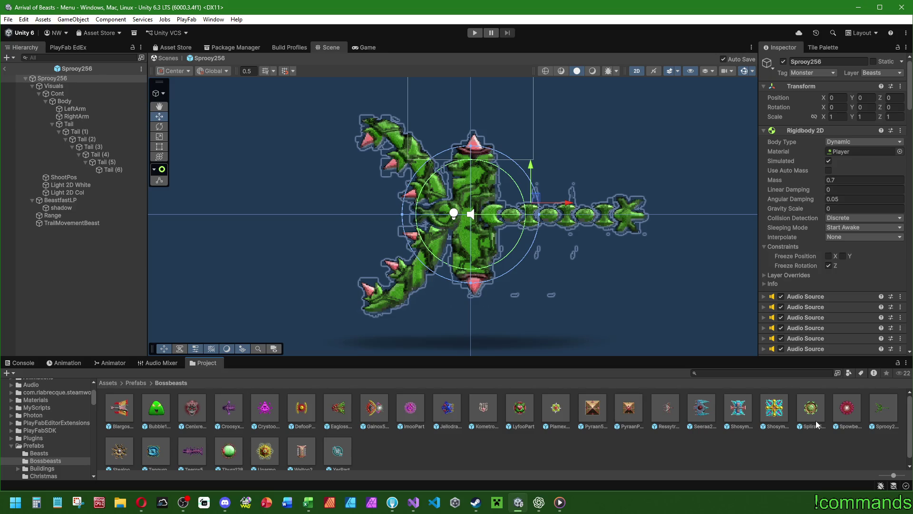
pyautogui.click(89, 298)
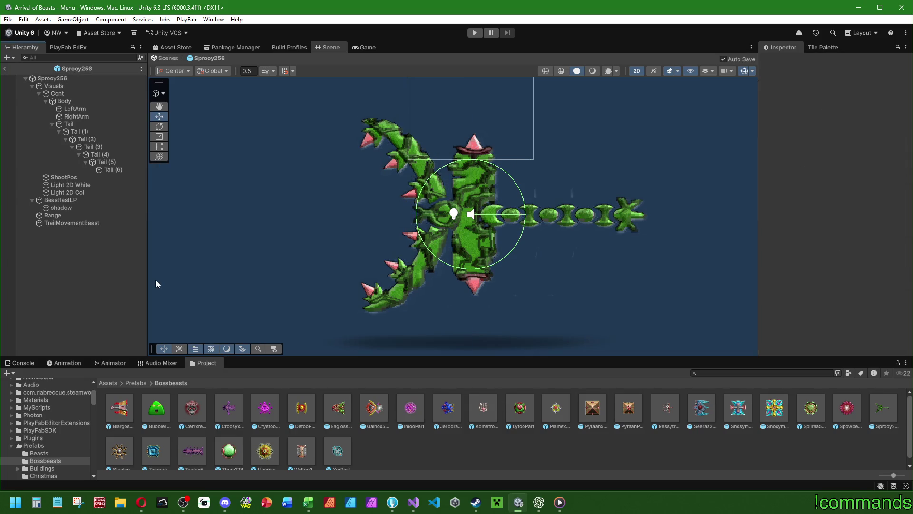
# Step: Browse up to Prefabs/Beasts and open the Starx256 prefab for editing
pyautogui.click(136, 383)
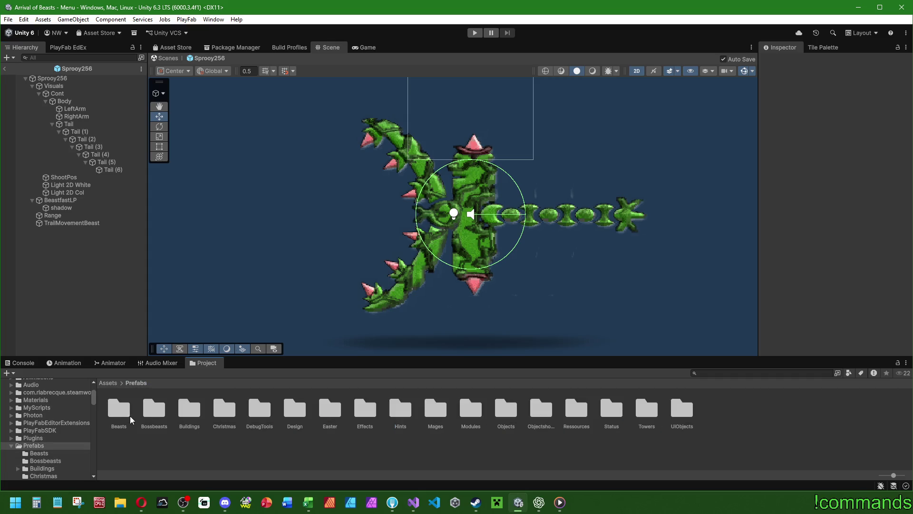
pyautogui.doubleClick(114, 417)
pyautogui.click(114, 417)
pyautogui.click(781, 452)
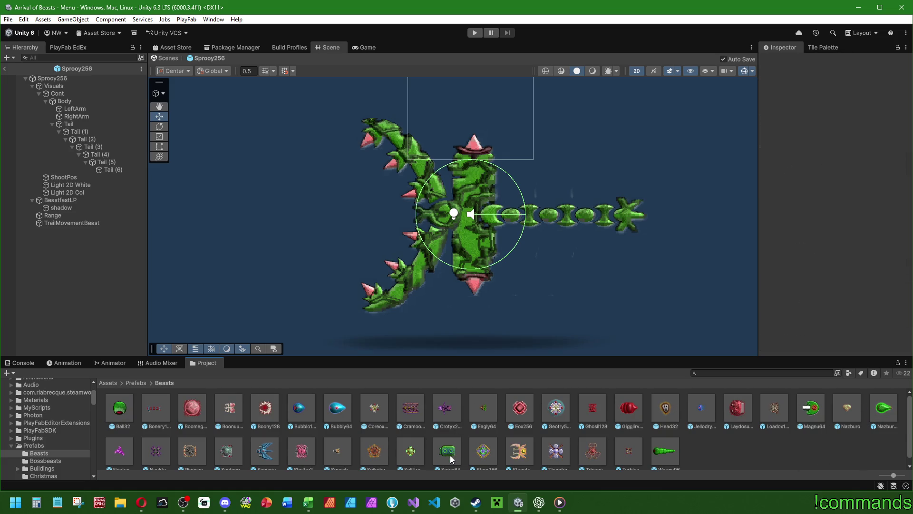
pyautogui.moveTo(446, 459)
pyautogui.mouseDown()
pyautogui.moveTo(375, 269)
pyautogui.moveTo(332, 224)
pyautogui.moveTo(373, 212)
pyautogui.moveTo(438, 219)
pyautogui.moveTo(588, 285)
pyautogui.moveTo(556, 414)
pyautogui.moveTo(493, 299)
pyautogui.moveTo(412, 208)
pyautogui.moveTo(757, 467)
pyautogui.moveTo(531, 280)
pyautogui.moveTo(717, 435)
pyautogui.moveTo(663, 462)
pyautogui.mouseUp()
pyautogui.doubleClick(483, 452)
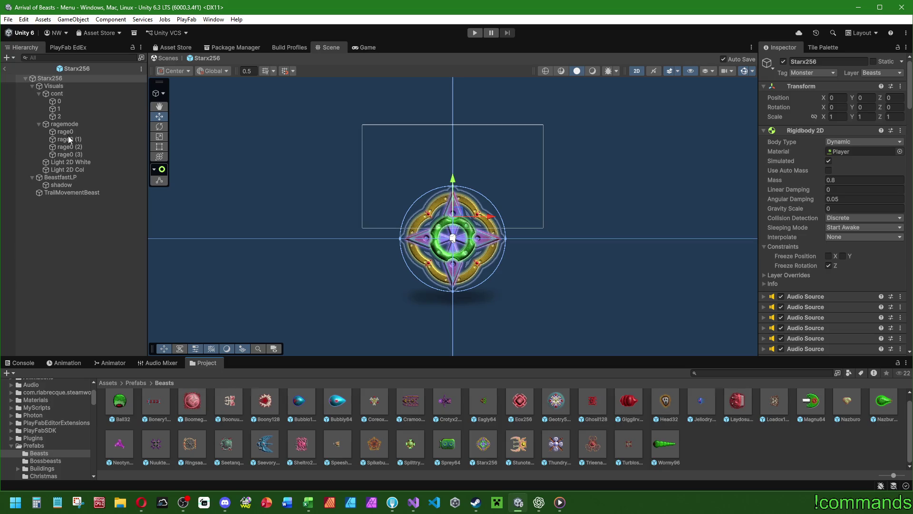
# Step: Select Starx256's Visuals object and preview its Moving clip in the Animation timeline
pyautogui.click(108, 364)
pyautogui.click(74, 365)
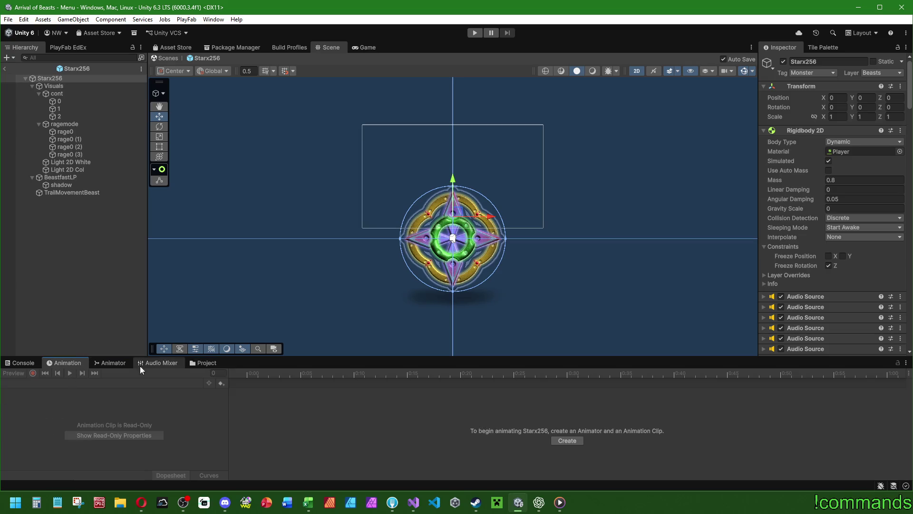
pyautogui.click(123, 364)
pyautogui.click(73, 364)
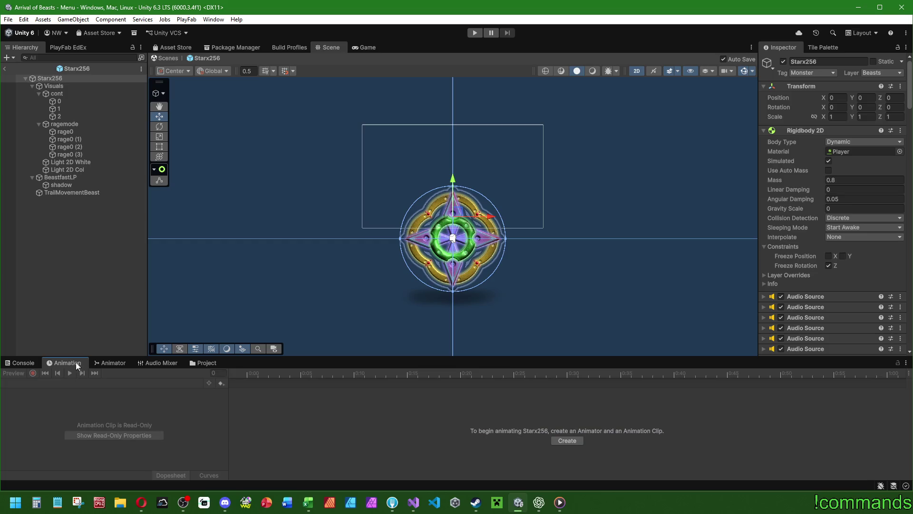
pyautogui.click(53, 86)
pyautogui.click(70, 374)
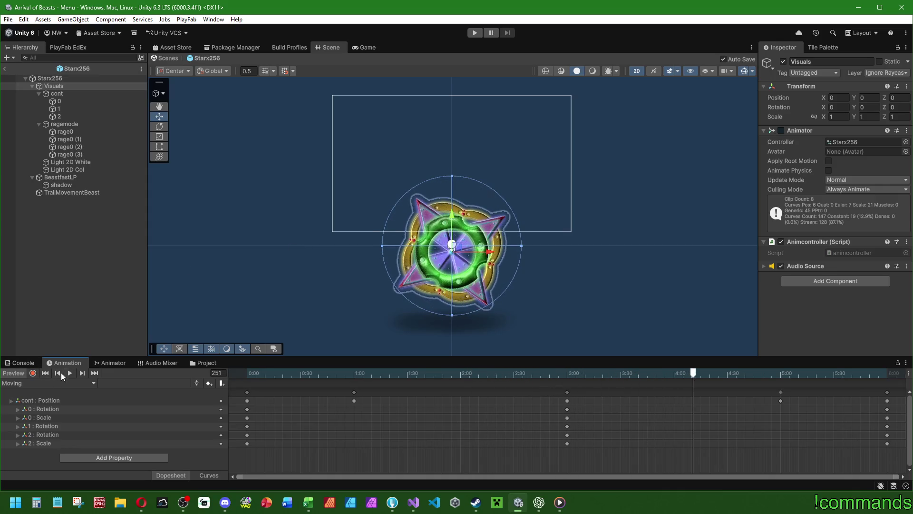
pyautogui.click(43, 267)
# Step: Return to Prefabs/Bossbeasts in the Project panel and reopen the Sprooy256 prefab
pyautogui.click(6, 57)
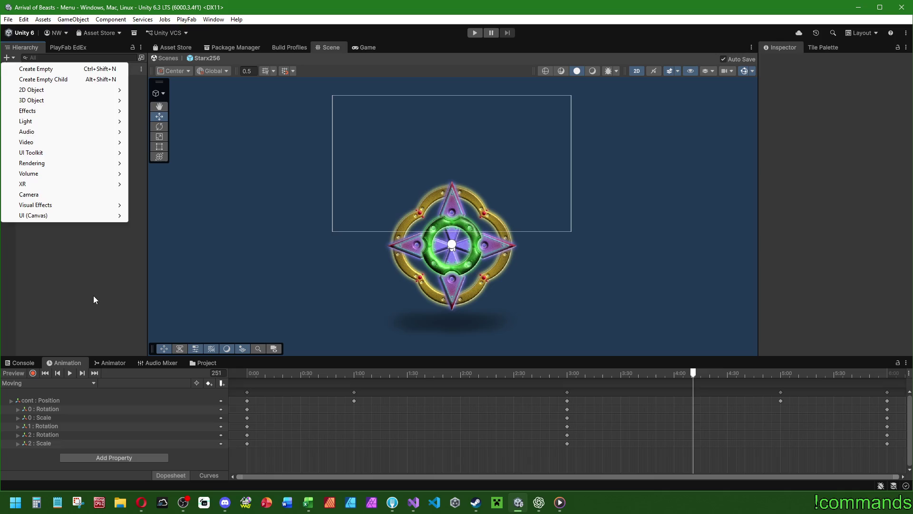
pyautogui.click(94, 298)
pyautogui.click(203, 363)
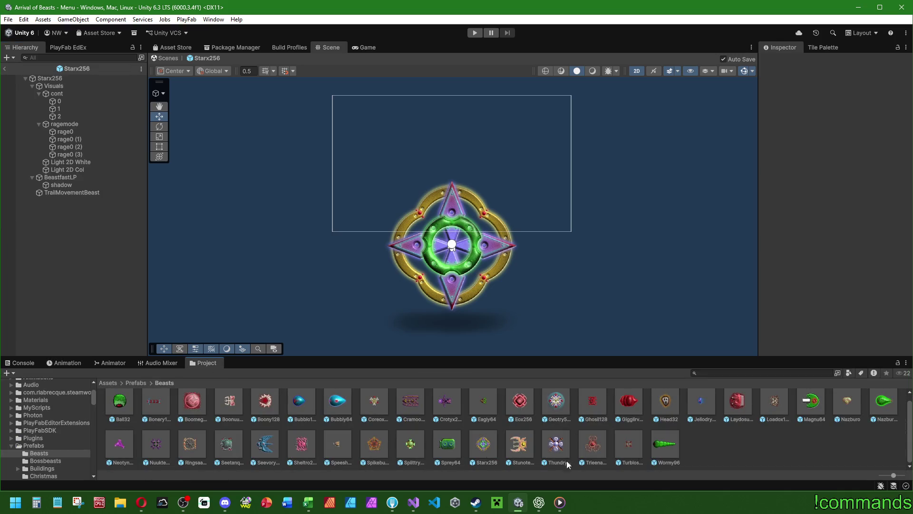
pyautogui.scroll(1, 470, 446)
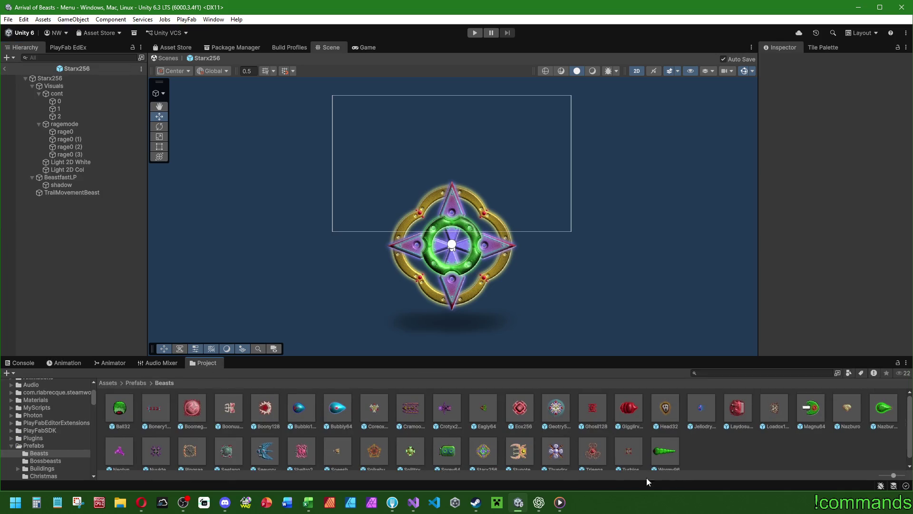
pyautogui.scroll(-1, 422, 431)
pyautogui.click(136, 382)
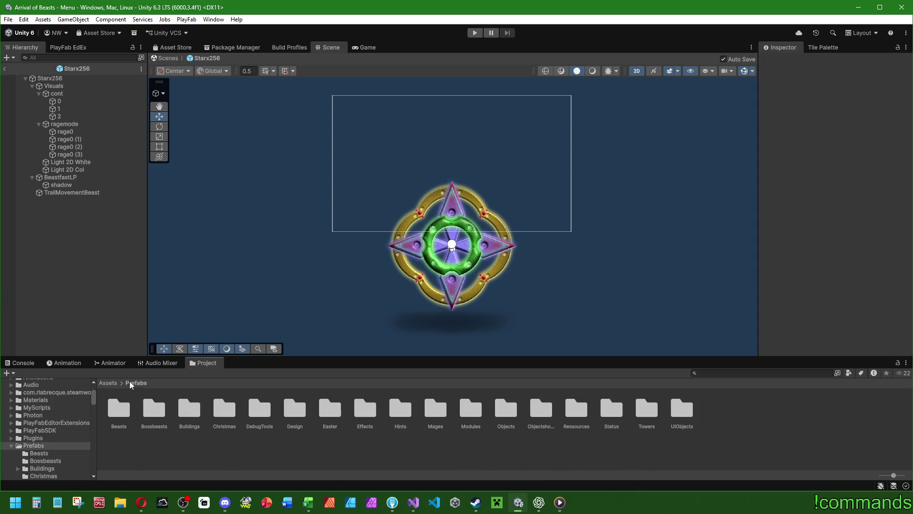
pyautogui.doubleClick(157, 412)
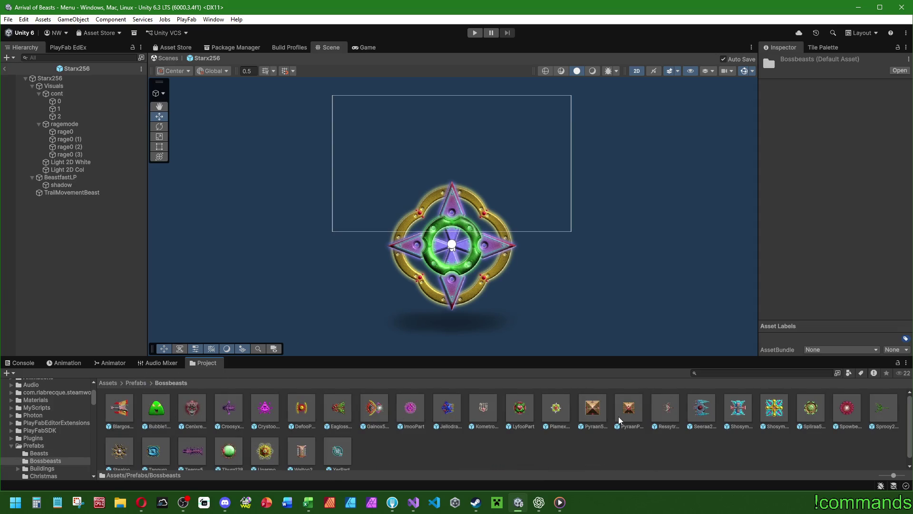
pyautogui.doubleClick(890, 416)
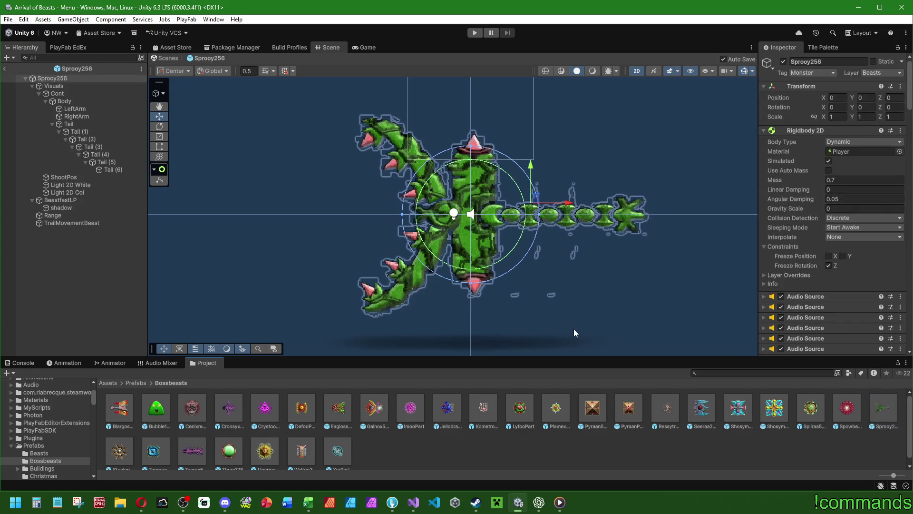
# Step: Stretch Sprooy256's shadow taller with the Rect tool
pyautogui.click(67, 212)
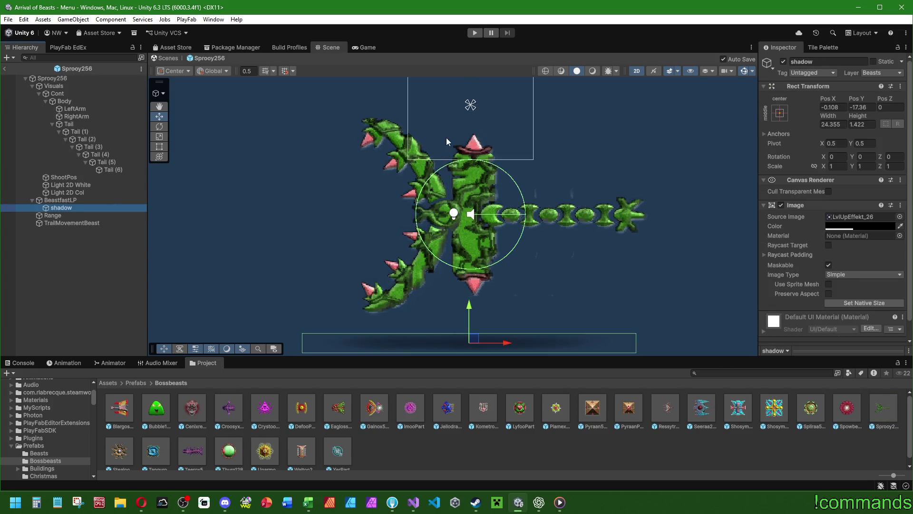
pyautogui.click(159, 147)
pyautogui.moveTo(455, 336); pyautogui.dragTo(472, 98)
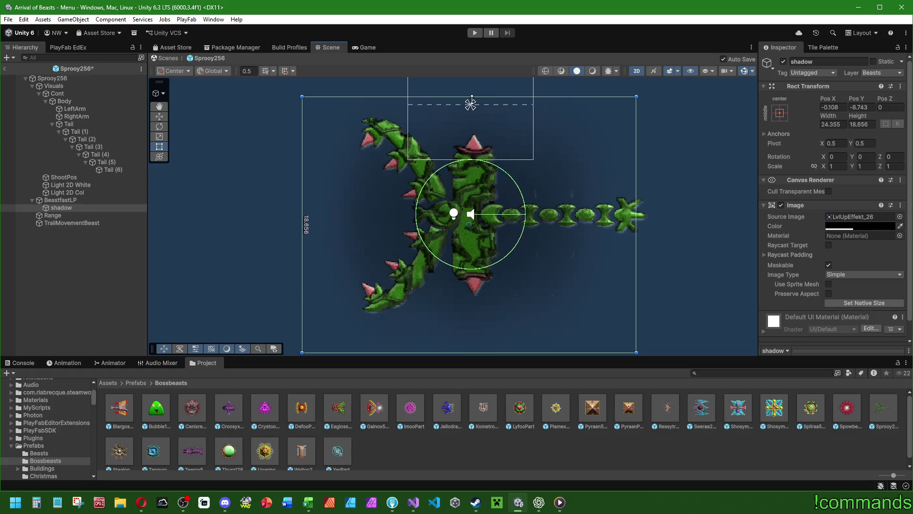
pyautogui.click(470, 101)
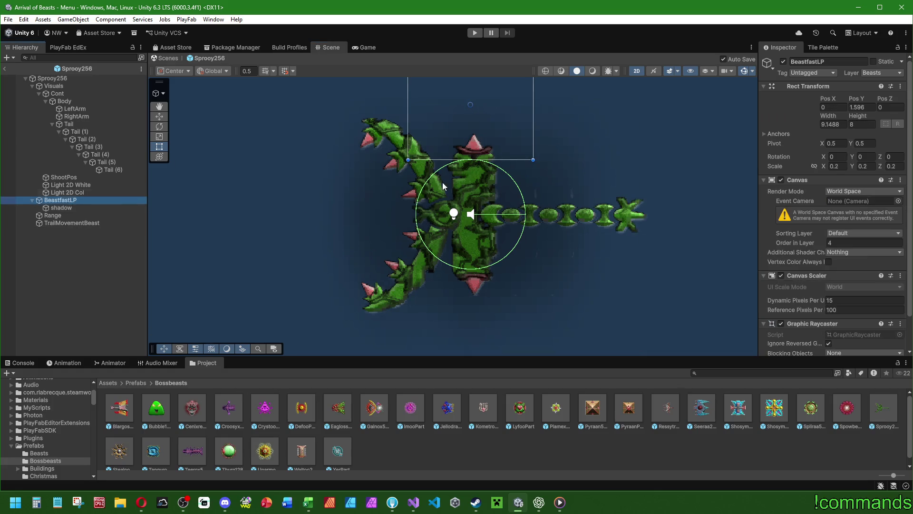
pyautogui.moveTo(368, 207); pyautogui.dragTo(316, 241)
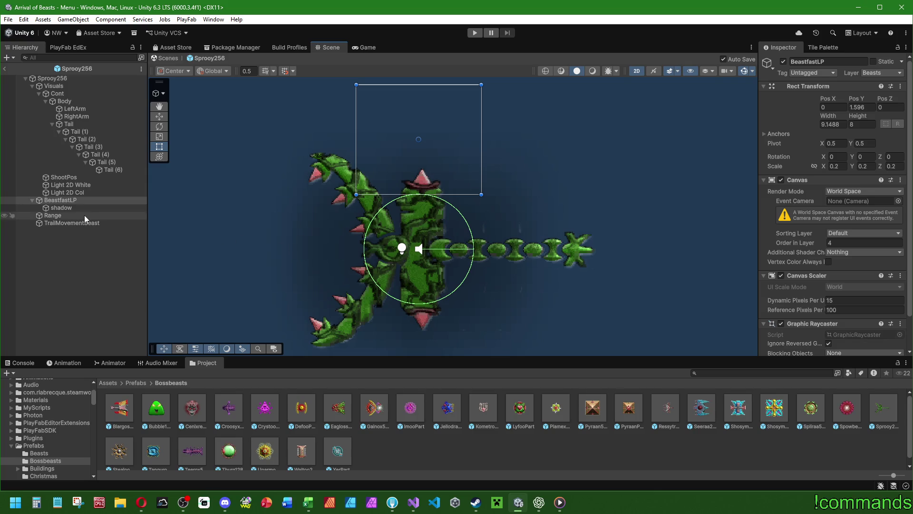
# Step: Collapse the hierarchy, review the Sprooy256 root's settings, then pick the shadow in the scene
pyautogui.click(38, 93)
pyautogui.click(33, 86)
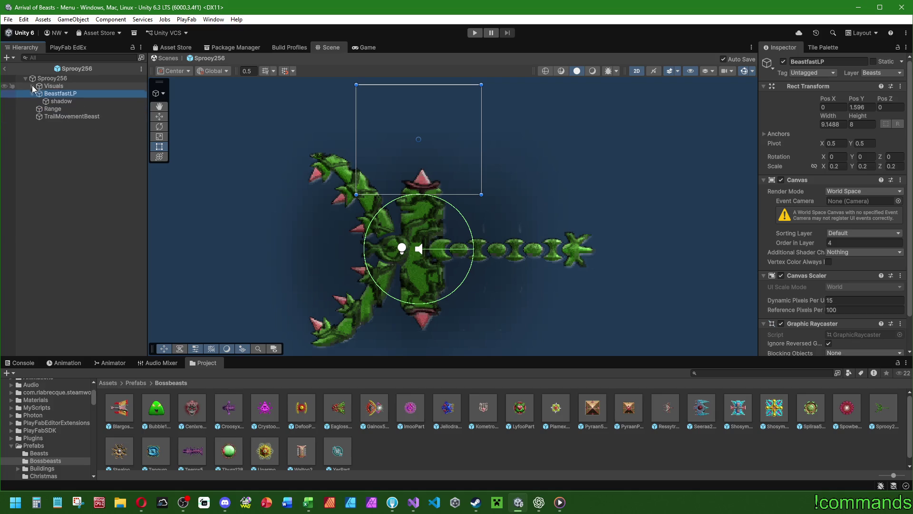
pyautogui.click(52, 78)
pyautogui.scroll(-10, 817, 275)
pyautogui.scroll(-15, 786, 244)
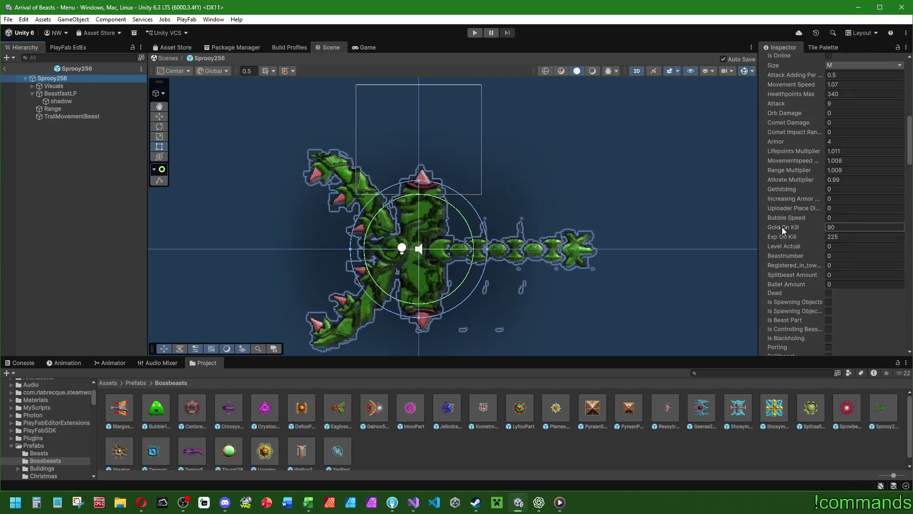
pyautogui.scroll(-12, 785, 232)
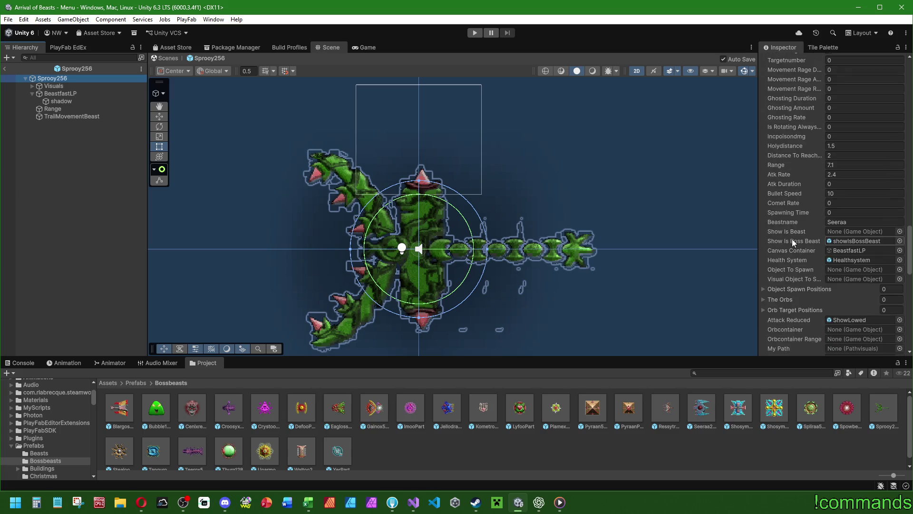
pyautogui.click(89, 206)
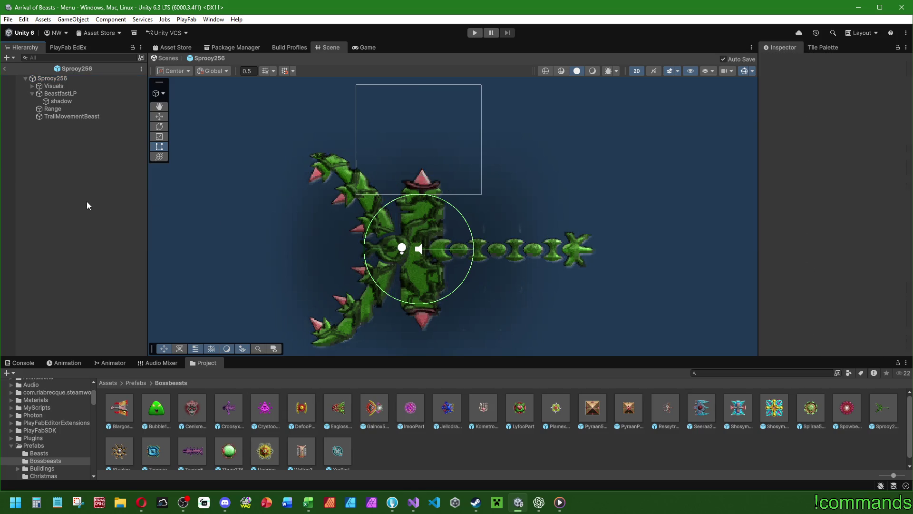
pyautogui.click(402, 196)
pyautogui.click(402, 197)
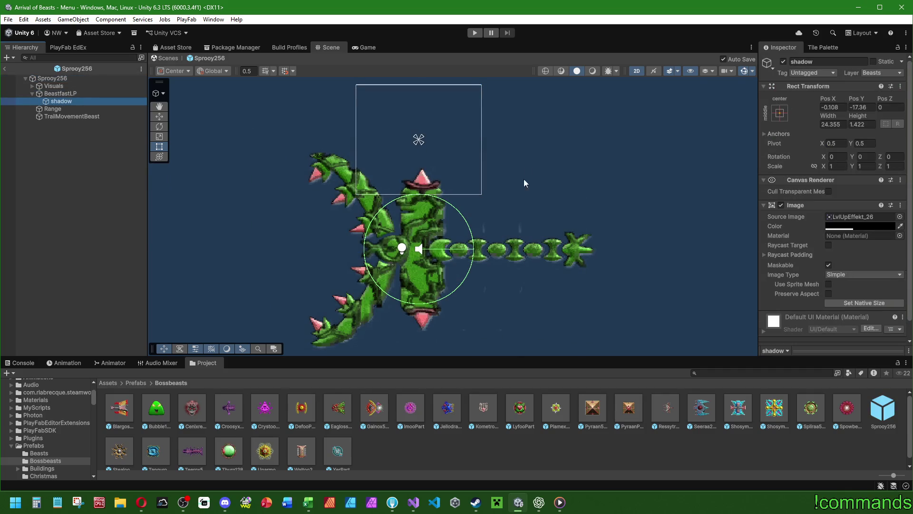
pyautogui.moveTo(549, 195); pyautogui.dragTo(581, 144)
# Step: Expand Visuals > Cont and inspect the Body, LeftArm and RightArm parts
pyautogui.click(60, 93)
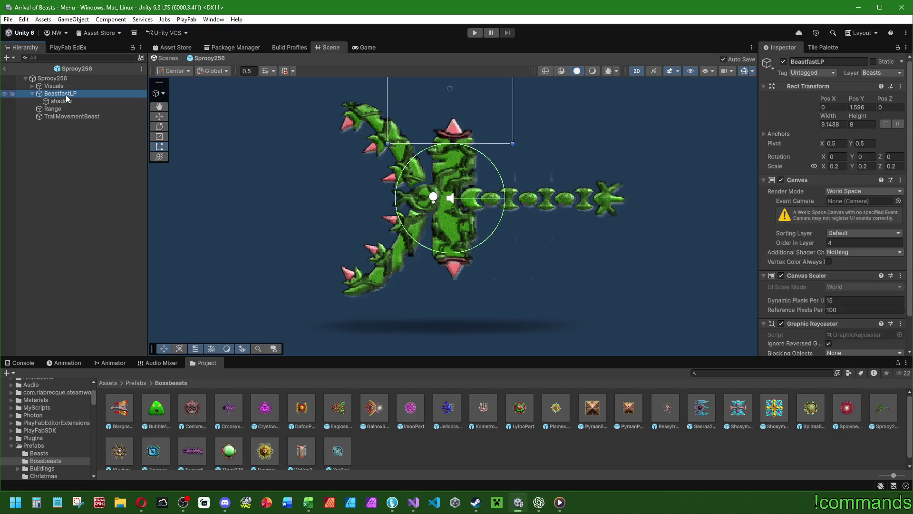
pyautogui.click(62, 101)
pyautogui.moveTo(64, 102); pyautogui.dragTo(74, 97)
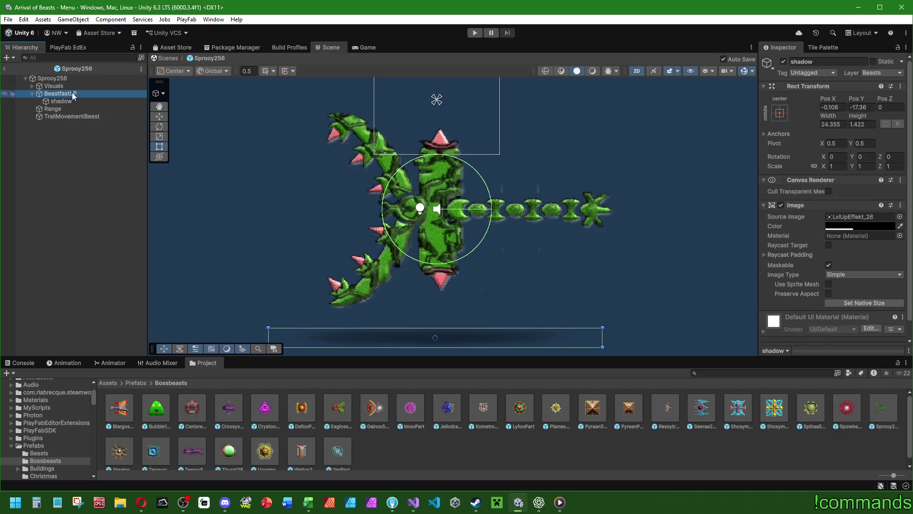
pyautogui.click(50, 86)
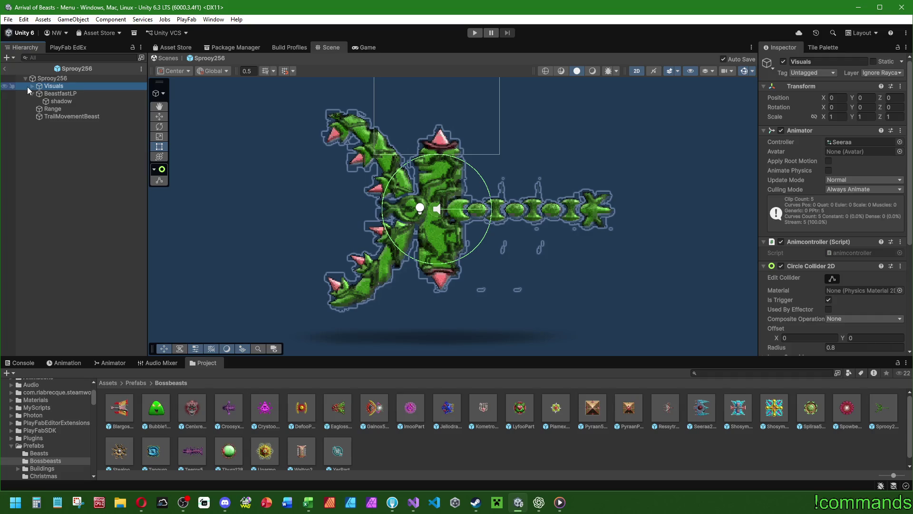
pyautogui.click(32, 86)
pyautogui.click(57, 93)
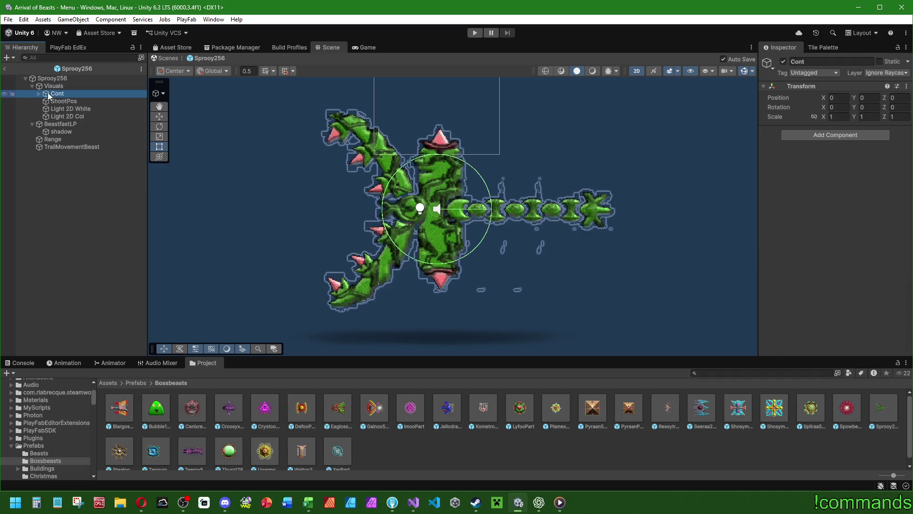
pyautogui.click(38, 93)
pyautogui.click(64, 102)
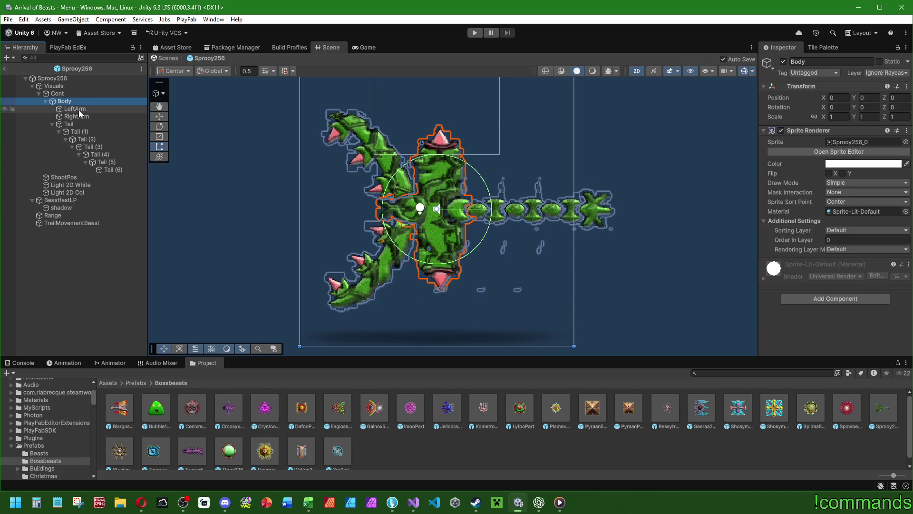
pyautogui.click(78, 110)
pyautogui.click(78, 117)
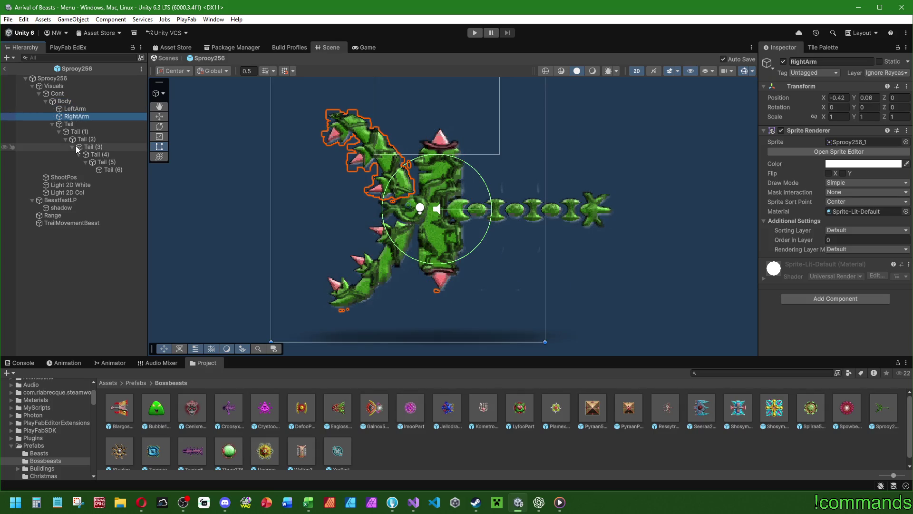
# Step: Raise the BeastfastLP canvas higher above the beast with the Move tool
pyautogui.click(57, 201)
pyautogui.click(159, 116)
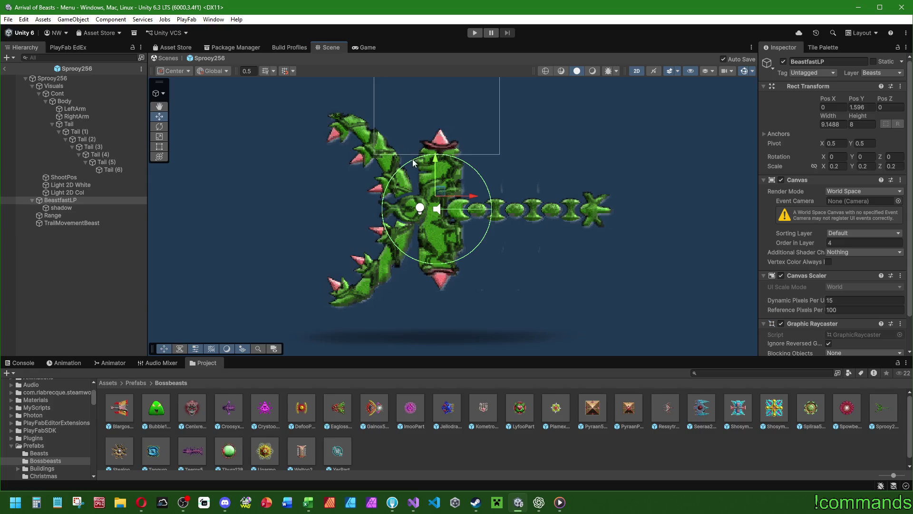
pyautogui.moveTo(430, 165); pyautogui.dragTo(430, 126)
# Step: Make the shadow narrower, flatten its height to 1 and move it up to Pos Y -16.01
pyautogui.click(56, 207)
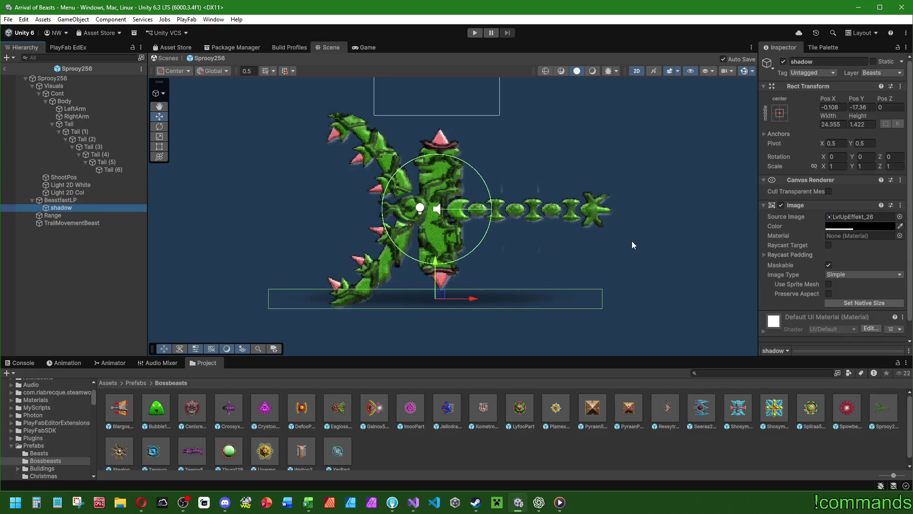
pyautogui.moveTo(828, 115)
pyautogui.mouseDown()
pyautogui.moveTo(548, 112)
pyautogui.moveTo(640, 116)
pyautogui.mouseUp()
pyautogui.moveTo(860, 116); pyautogui.dragTo(858, 117)
pyautogui.write('1')
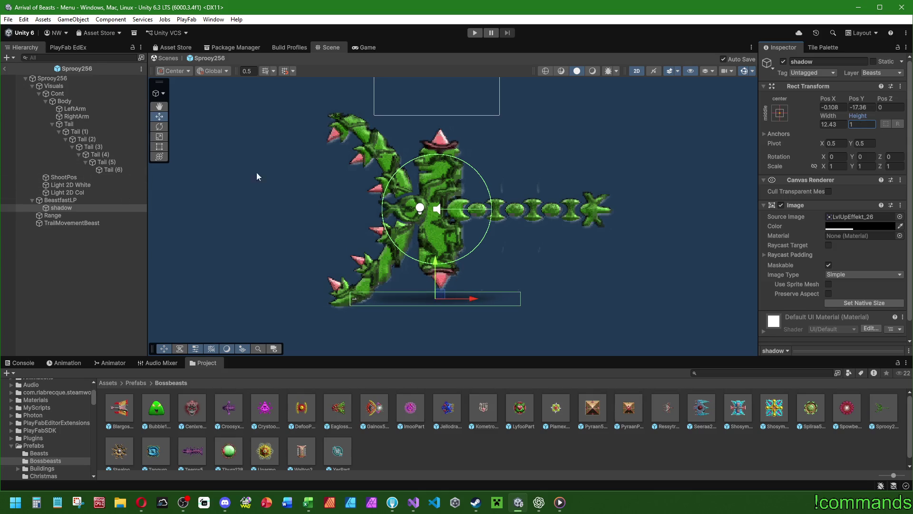
pyautogui.moveTo(436, 263)
pyautogui.mouseDown()
pyautogui.moveTo(436, 245)
pyautogui.moveTo(436, 267)
pyautogui.mouseUp()
pyautogui.click(220, 252)
pyautogui.moveTo(415, 235); pyautogui.dragTo(376, 269)
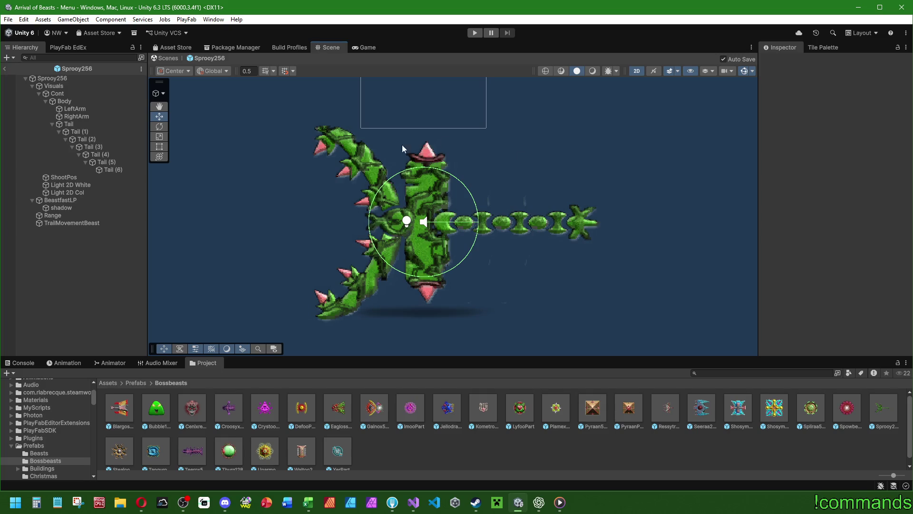
pyautogui.click(446, 420)
pyautogui.doubleClick(445, 420)
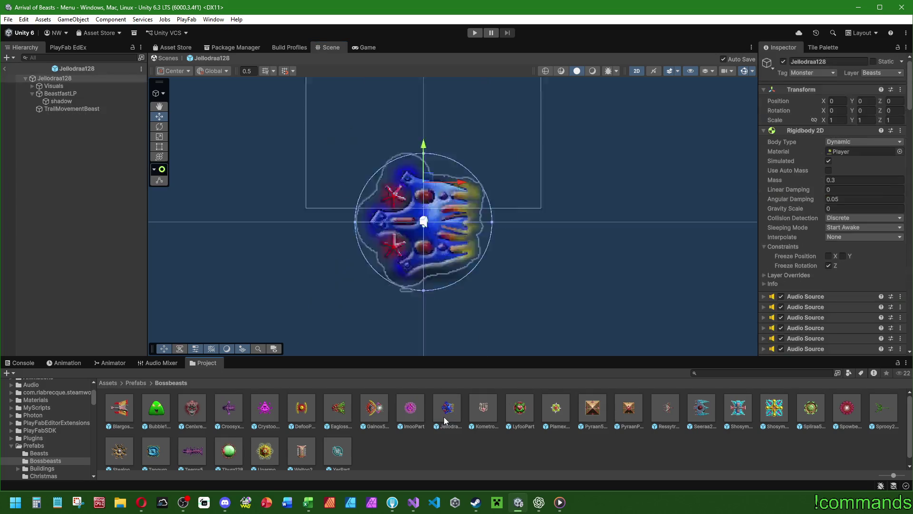
pyautogui.click(67, 242)
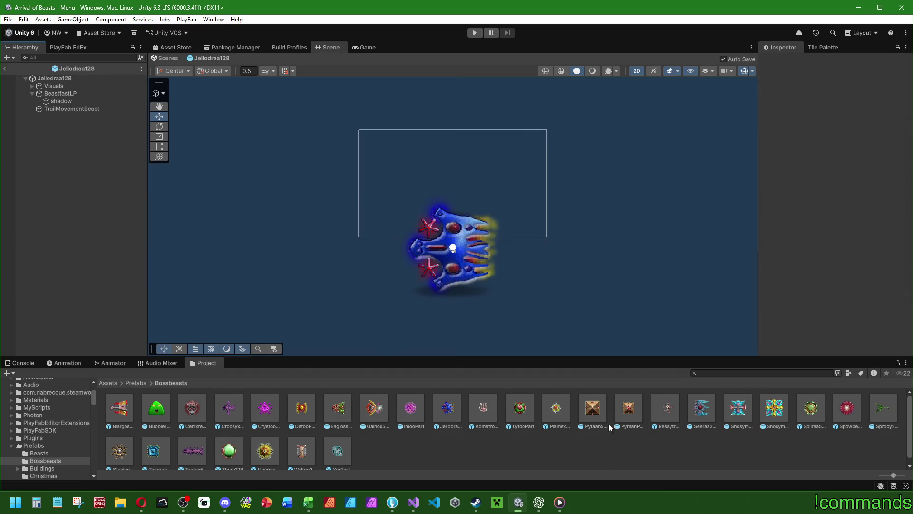
pyautogui.doubleClick(302, 451)
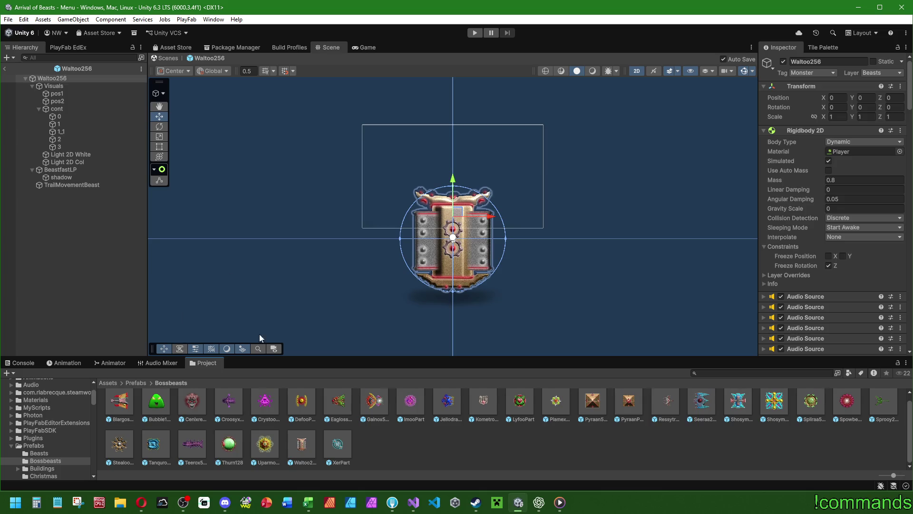
pyautogui.doubleClick(154, 444)
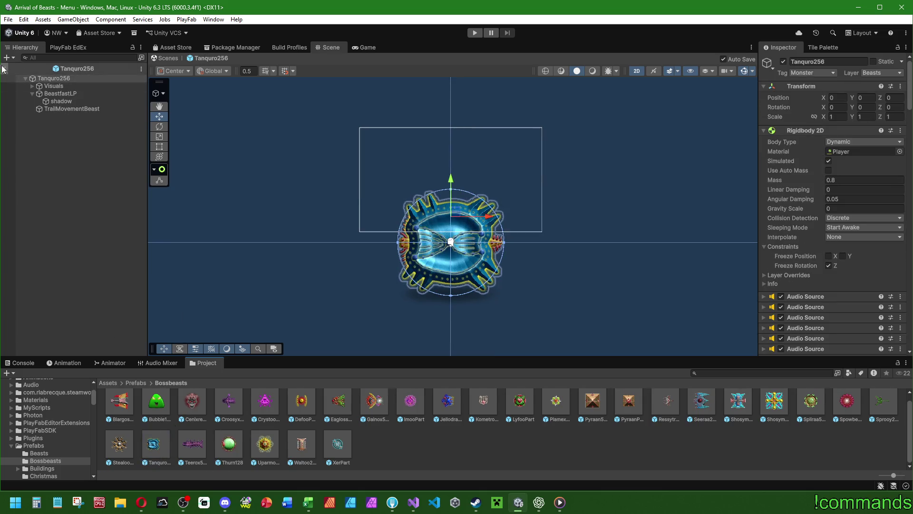
pyautogui.click(4, 68)
pyautogui.scroll(1, 733, 421)
pyautogui.click(883, 418)
pyautogui.doubleClick(882, 418)
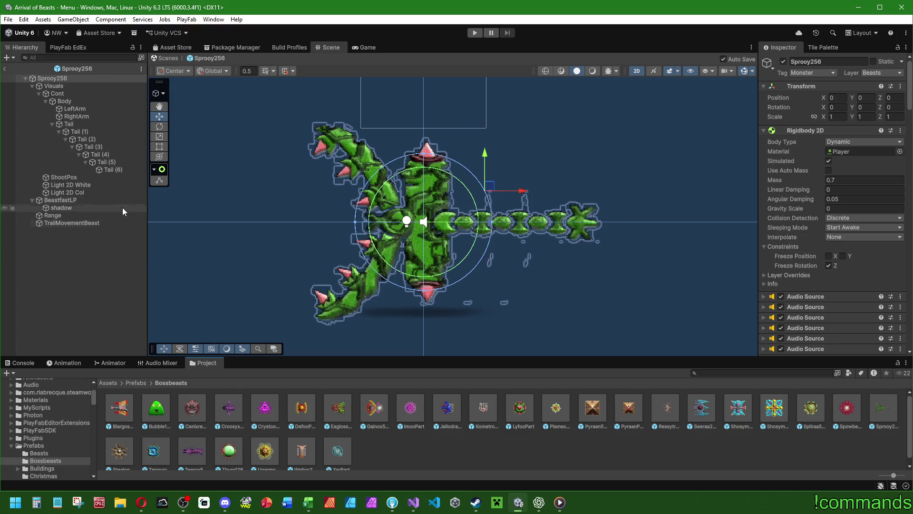
pyautogui.click(57, 86)
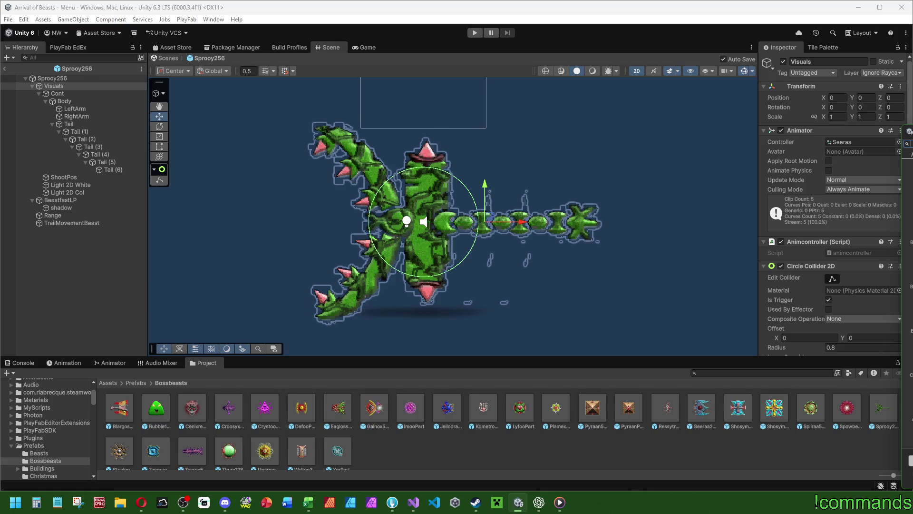
# Step: Clear the Visuals Animator's controller and start creating a new clip in the Animation window
pyautogui.click(861, 142)
pyautogui.press('Delete')
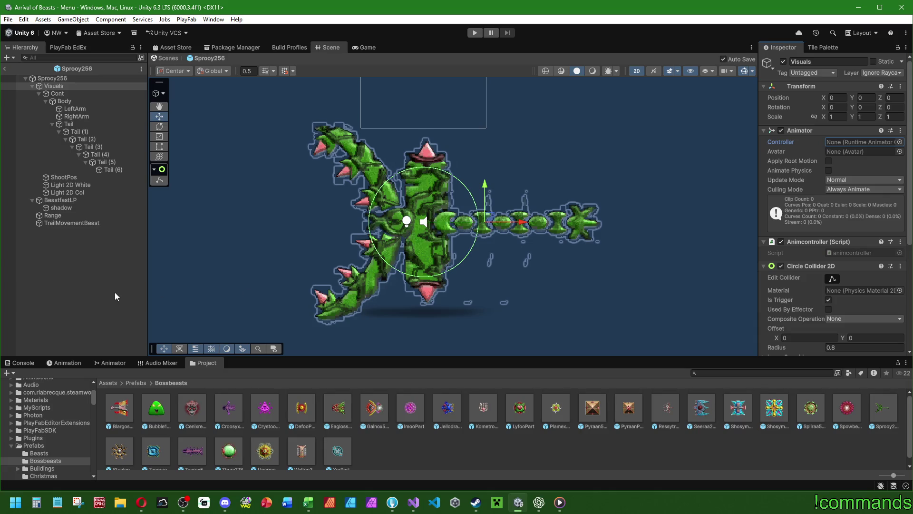
pyautogui.click(114, 363)
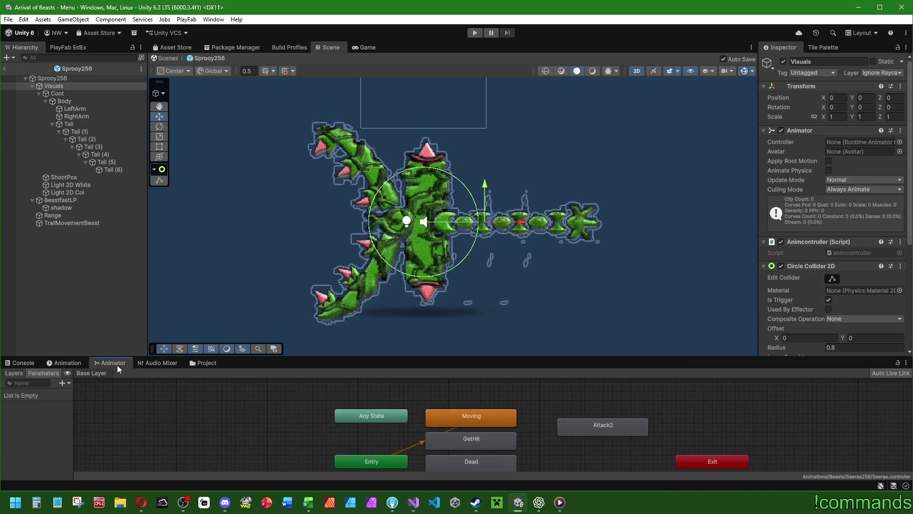
pyautogui.click(78, 362)
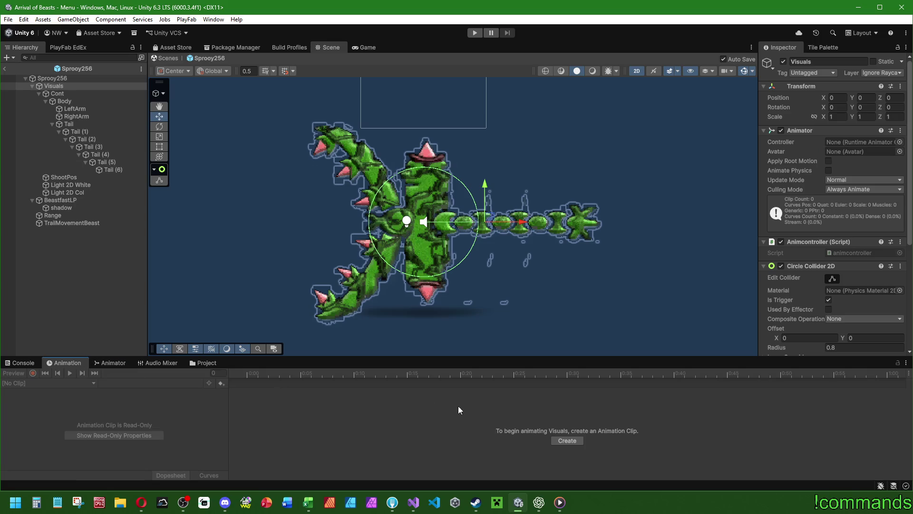
pyautogui.click(574, 442)
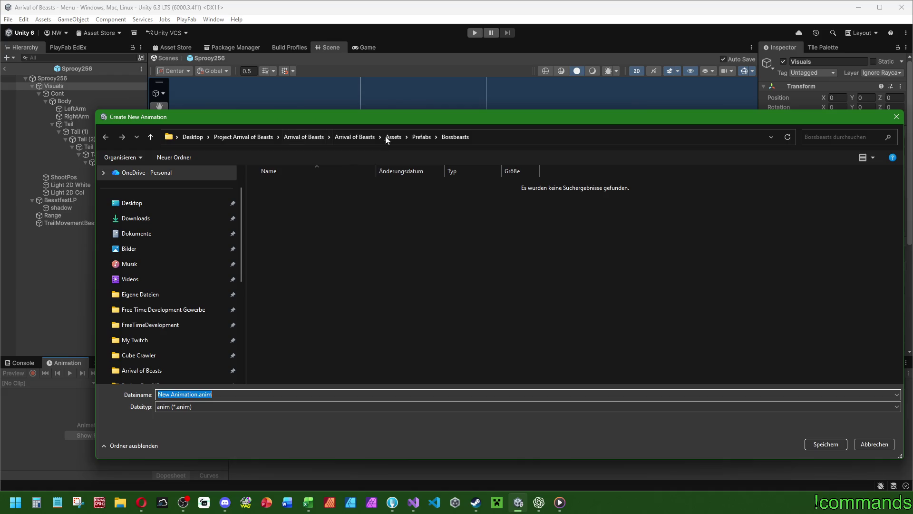
# Step: Browse the save dialog to the Assets/Animations/Beasts folder
pyautogui.click(393, 137)
pyautogui.doubleClick(279, 200)
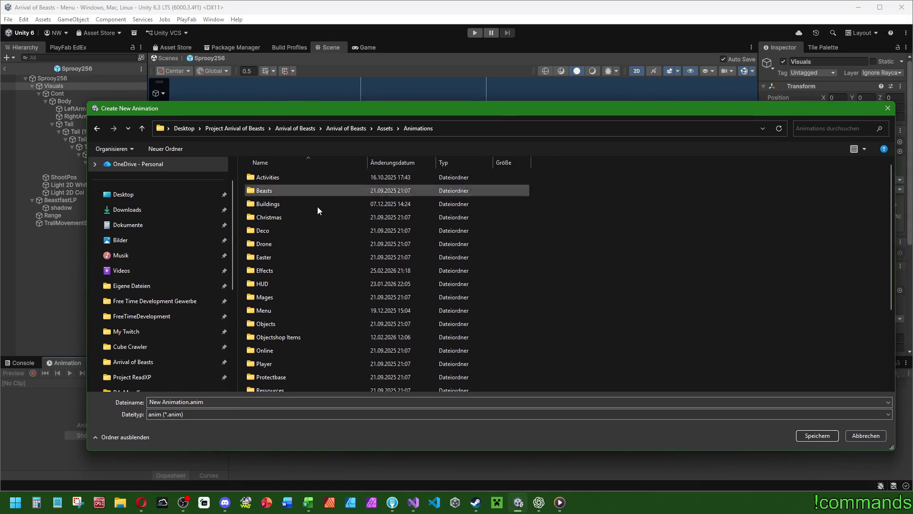
pyautogui.doubleClick(273, 188)
pyautogui.scroll(-5, 338, 246)
pyautogui.hotkey('alt', 'Left')
pyautogui.scroll(-3, 282, 272)
pyautogui.scroll(3, 295, 256)
pyautogui.doubleClick(257, 190)
pyautogui.hotkey('alt', 'Left')
pyautogui.scroll(-3, 278, 241)
pyautogui.scroll(3, 272, 250)
pyautogui.doubleClick(260, 191)
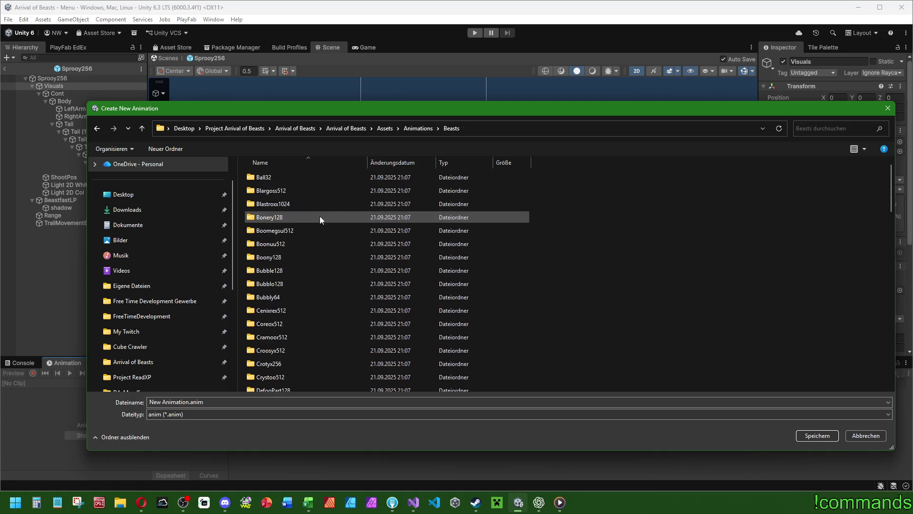
pyautogui.scroll(-10, 307, 241)
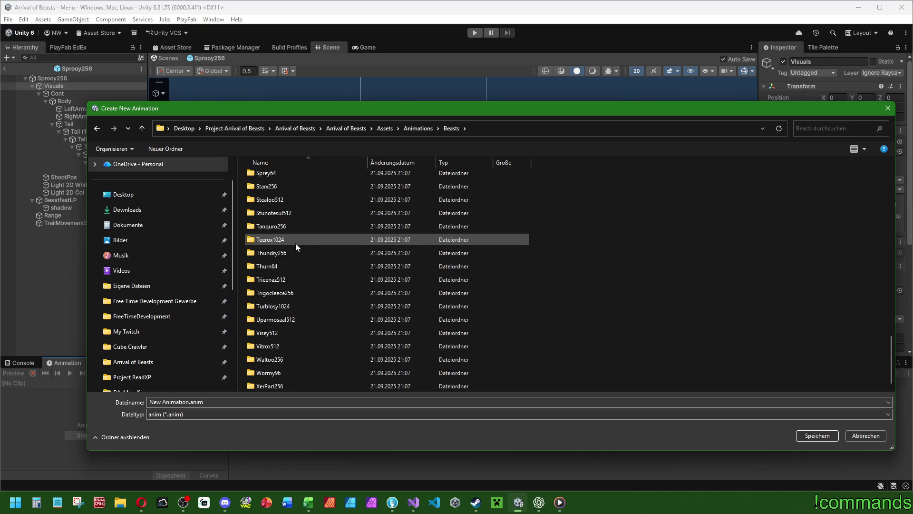
# Step: Create a Sprooy256 folder there and save the new clip in it as Moving
pyautogui.click(172, 149)
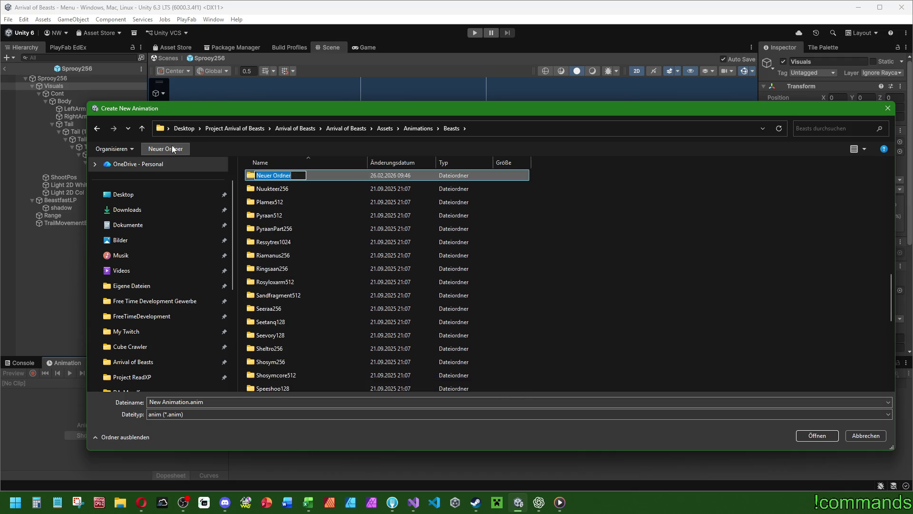
pyautogui.write('Sprooy')
pyautogui.write('256')
pyautogui.press('Return')
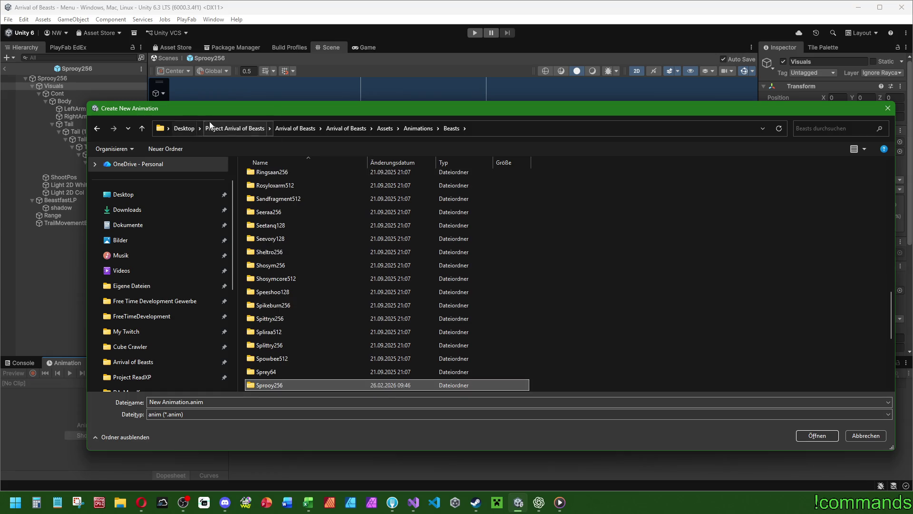
pyautogui.doubleClick(268, 180)
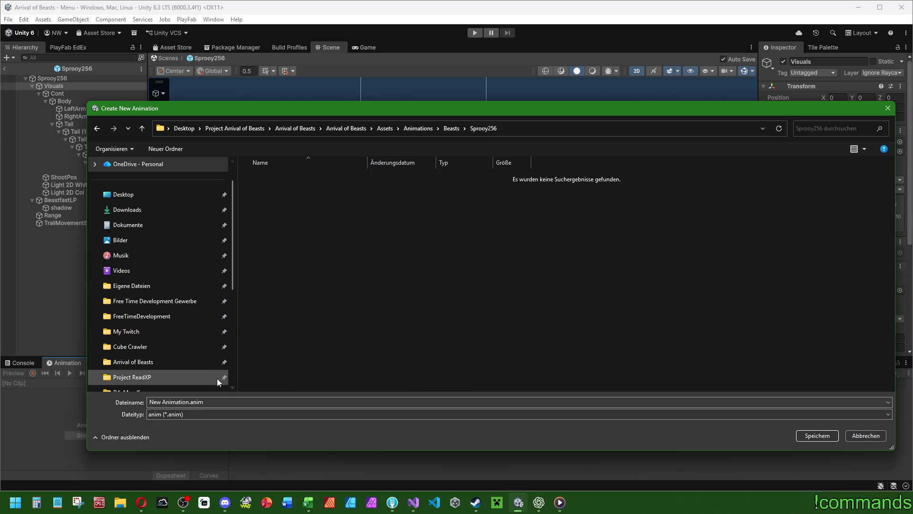
pyautogui.write('Moving')
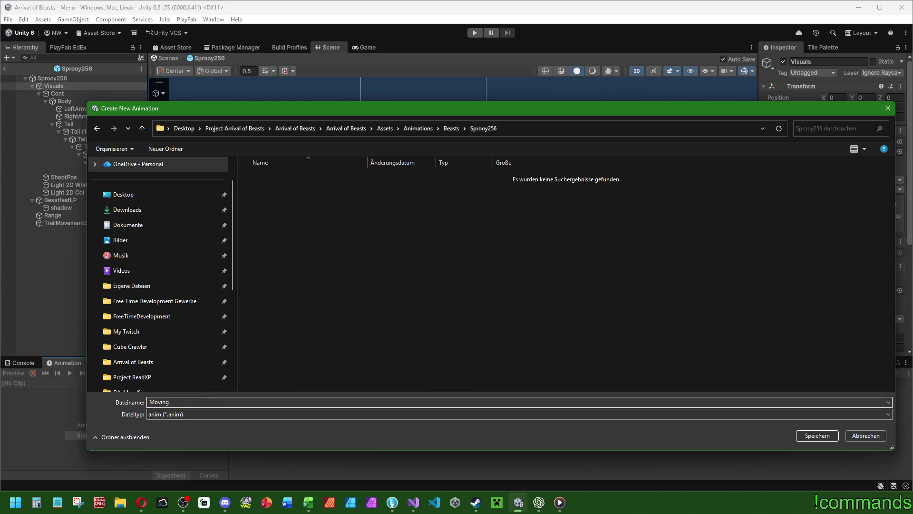
pyautogui.press('Return')
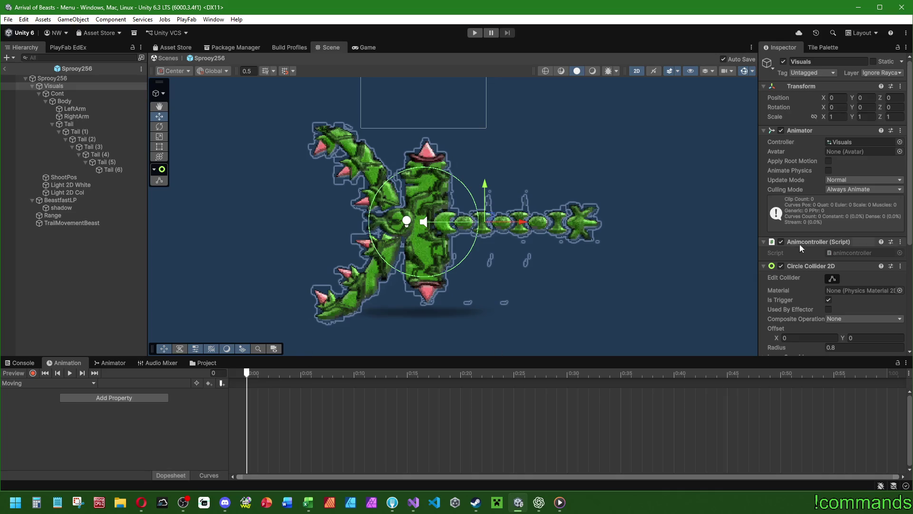
pyautogui.click(840, 143)
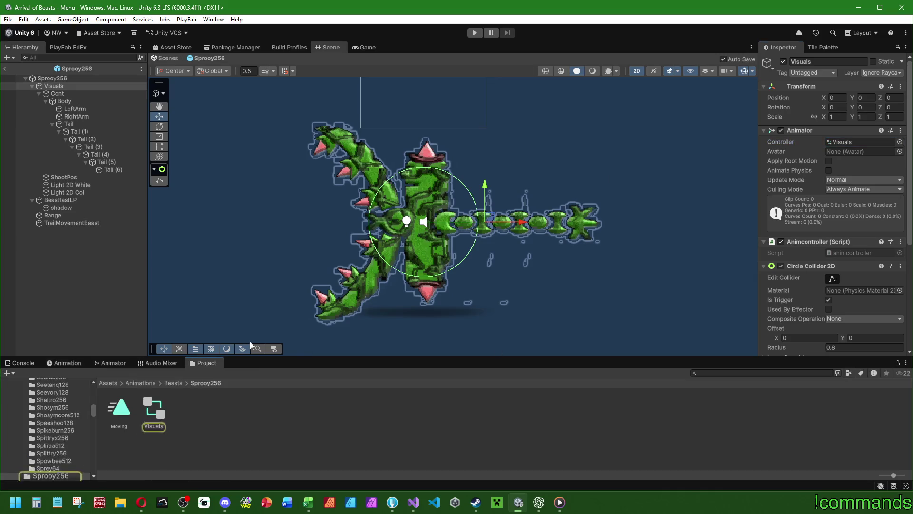
# Step: Rename the Visuals animator controller asset to 'Sprooy'
pyautogui.click(161, 405)
pyautogui.press('F2')
pyautogui.write('Sprooy')
pyautogui.press('Return')
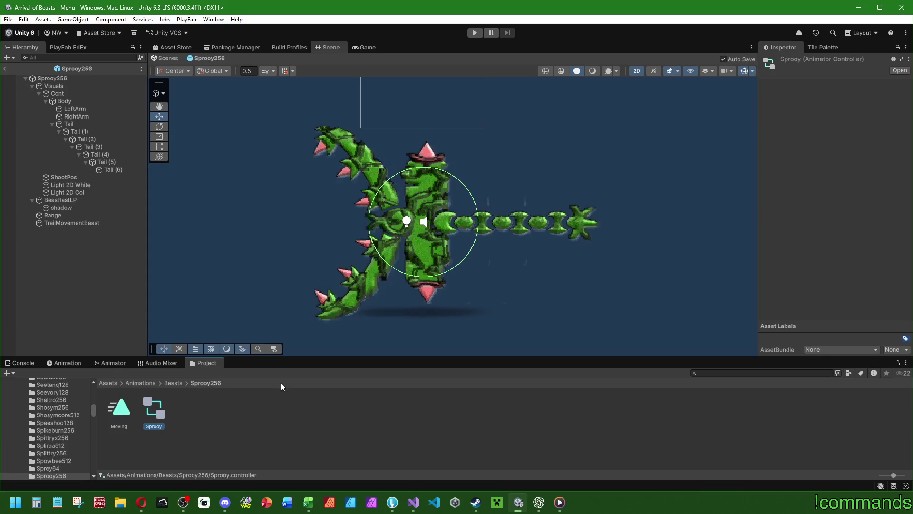
# Step: Arrange the controller's Entry, Any State, Exit and Moving states neatly in the state graph
pyautogui.click(119, 362)
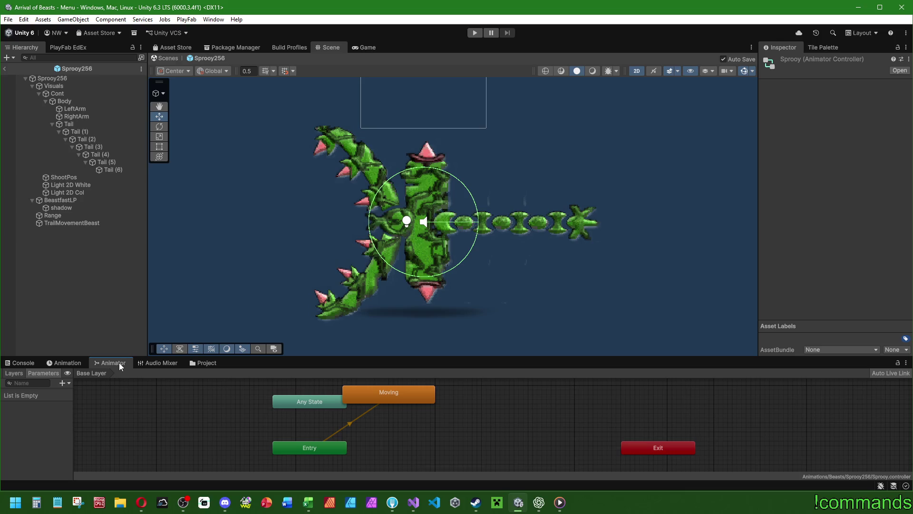
pyautogui.click(74, 86)
pyautogui.moveTo(380, 387); pyautogui.dragTo(423, 447)
pyautogui.moveTo(312, 448); pyautogui.dragTo(262, 440)
pyautogui.moveTo(294, 406); pyautogui.dragTo(232, 421)
pyautogui.moveTo(642, 451)
pyautogui.mouseDown()
pyautogui.moveTo(215, 464)
pyautogui.moveTo(233, 464)
pyautogui.mouseUp()
pyautogui.moveTo(391, 444); pyautogui.dragTo(349, 435)
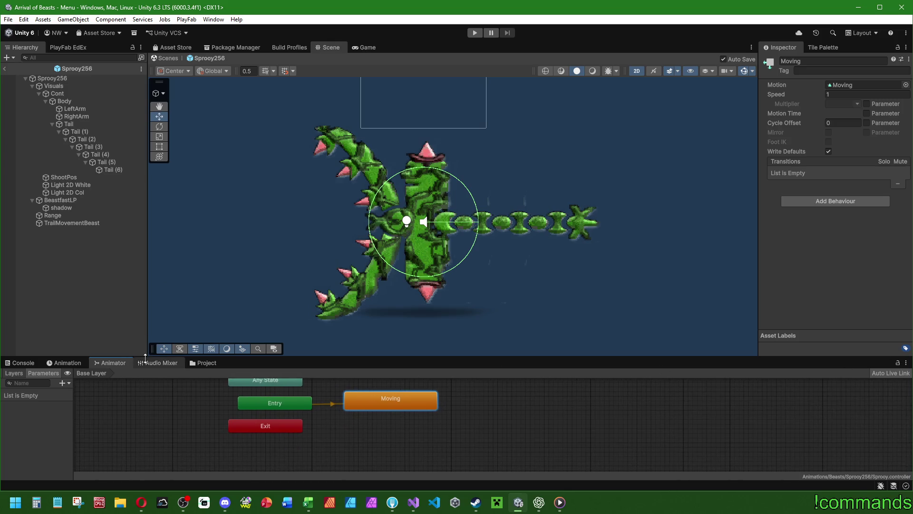
# Step: Create three new animation clips named GetHit, Dead and Attack
pyautogui.click(69, 365)
pyautogui.click(39, 383)
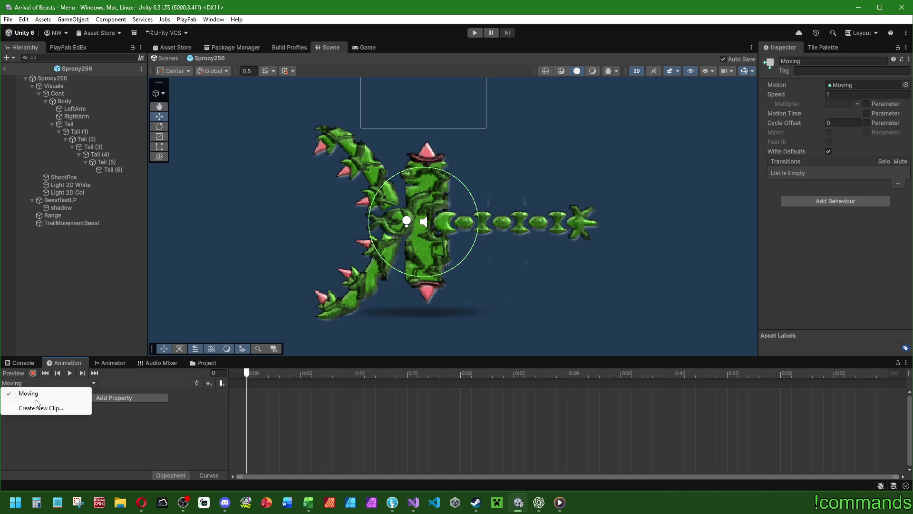
pyautogui.click(66, 408)
pyautogui.write('GetHit')
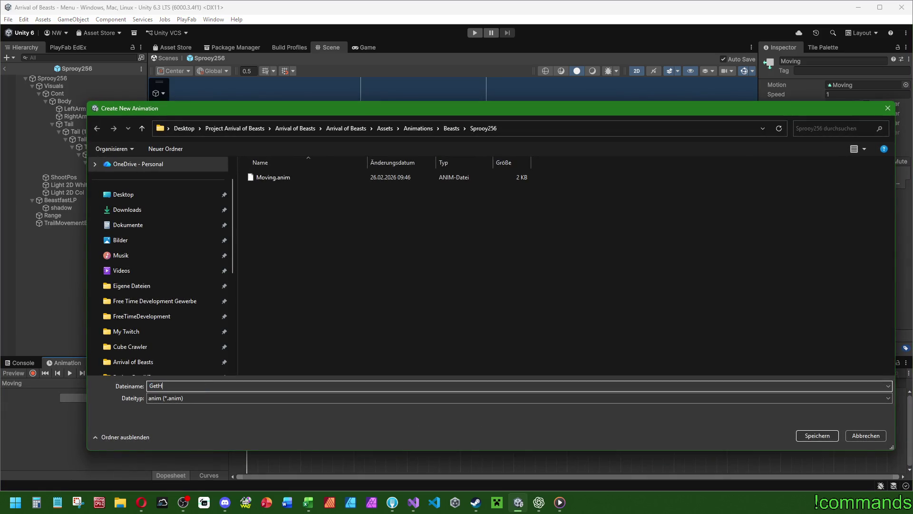
pyautogui.press('Return')
pyautogui.click(27, 386)
pyautogui.click(39, 417)
pyautogui.write('Dead')
pyautogui.press('Return')
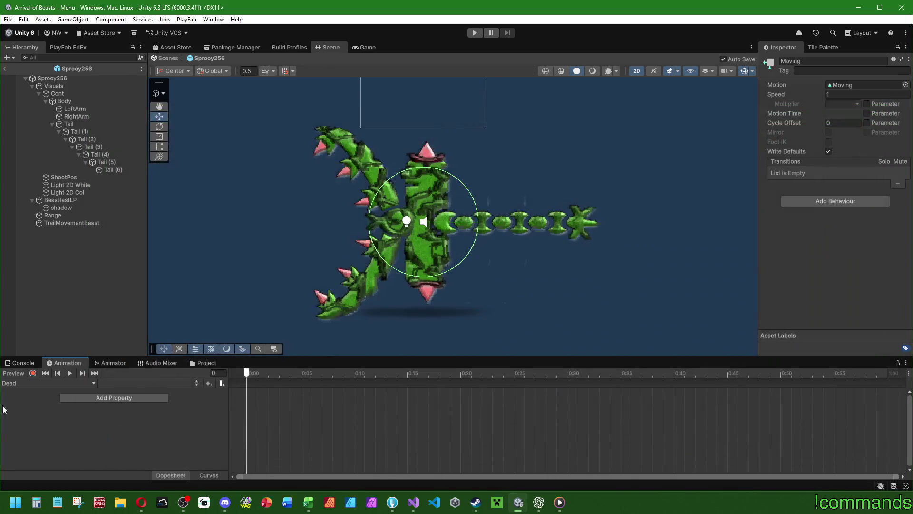
pyautogui.click(39, 386)
pyautogui.click(39, 424)
pyautogui.write('Attack')
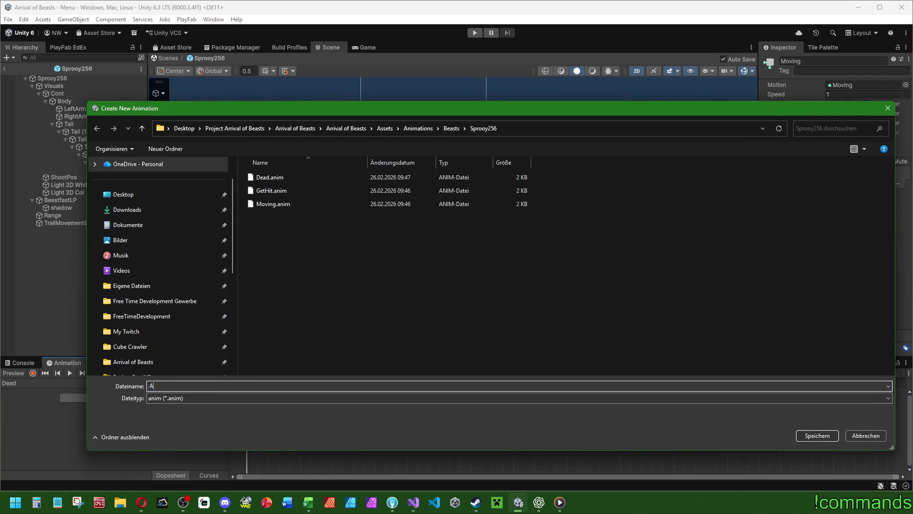
pyautogui.press('Return')
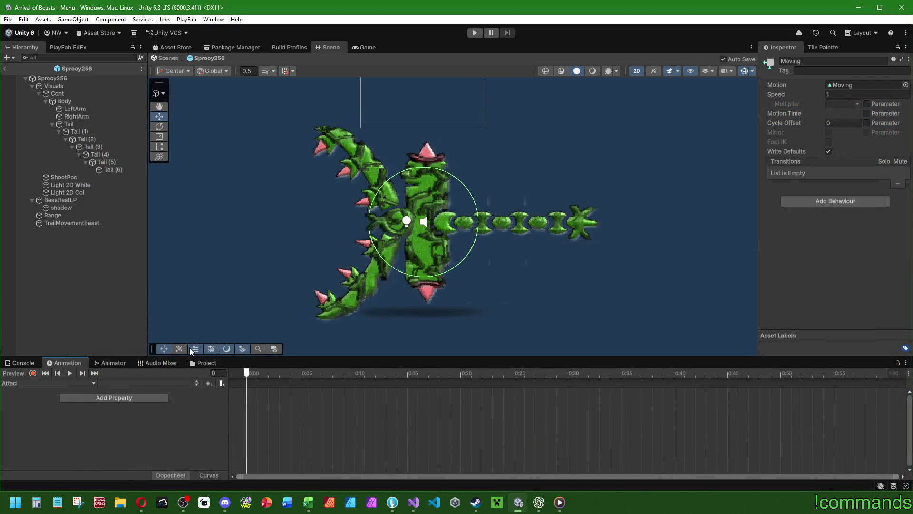
# Step: Rename the misspelled 'Attacl' clip file in the Sprooy256 animations to 'Attack'
pyautogui.click(200, 362)
pyautogui.click(113, 413)
pyautogui.press('F2')
pyautogui.write('k')
pyautogui.press('Return')
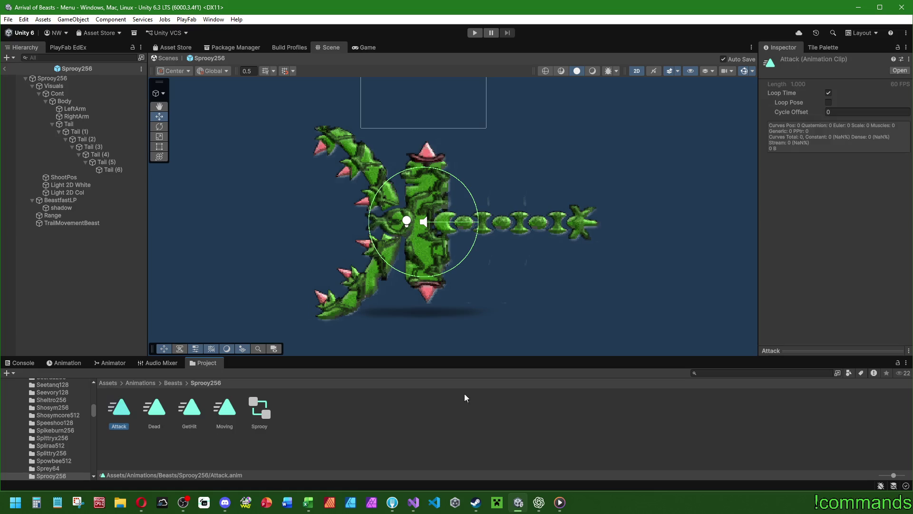
# Step: Correct the 'Attacl' state's name in the Animator graph to 'Attack'
pyautogui.click(96, 365)
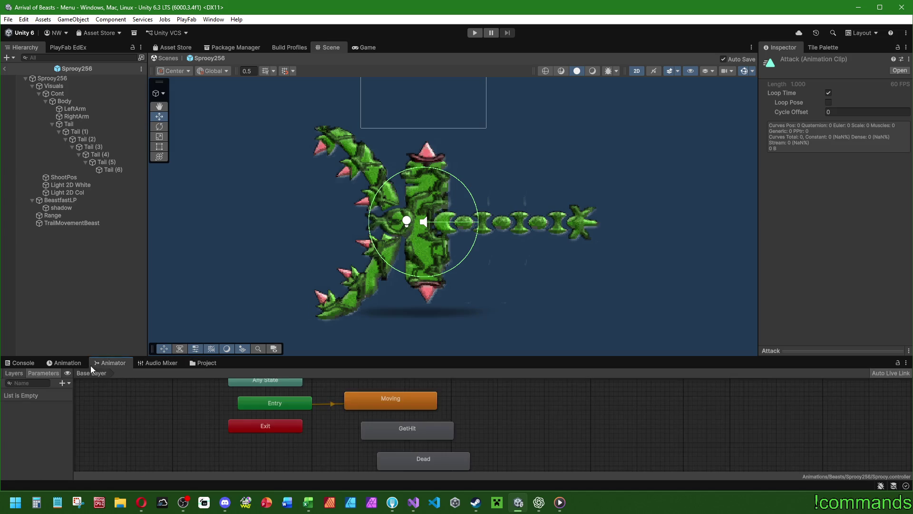
pyautogui.moveTo(508, 421); pyautogui.dragTo(502, 389)
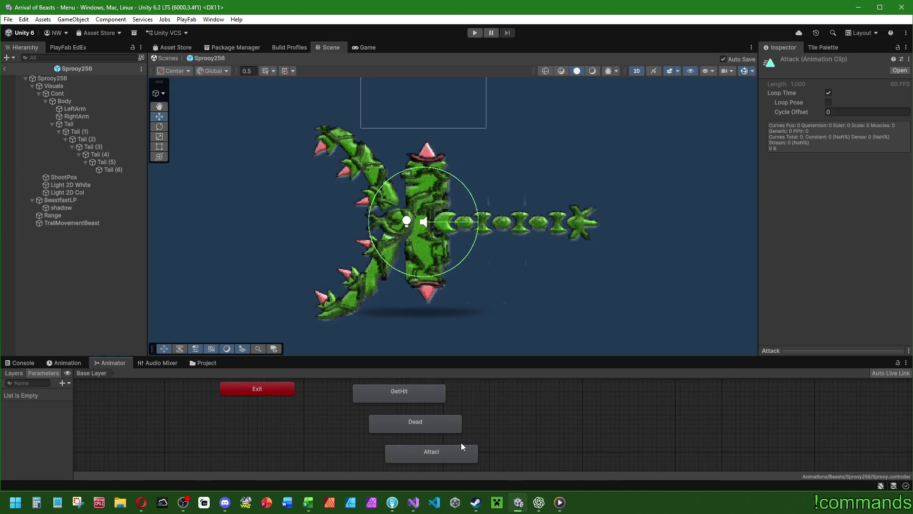
pyautogui.click(450, 449)
pyautogui.click(819, 60)
pyautogui.click(820, 60)
pyautogui.write('Attack')
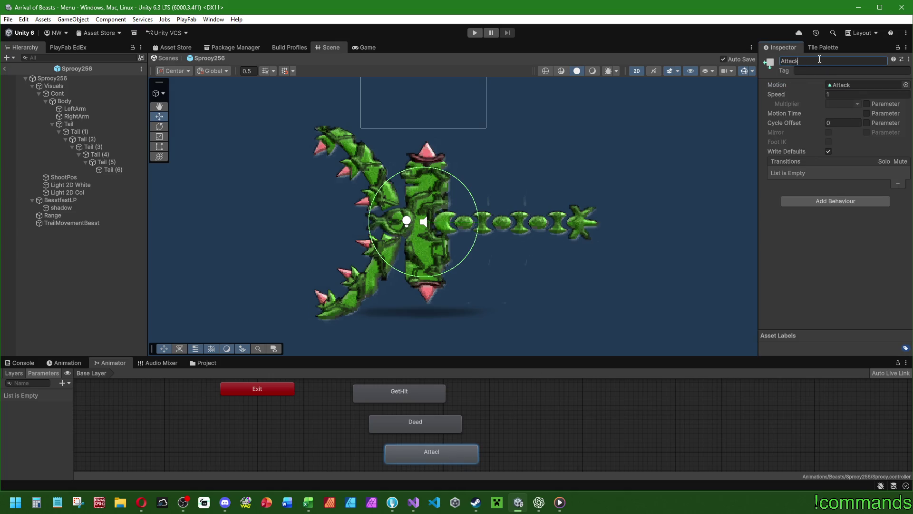
pyautogui.click(65, 362)
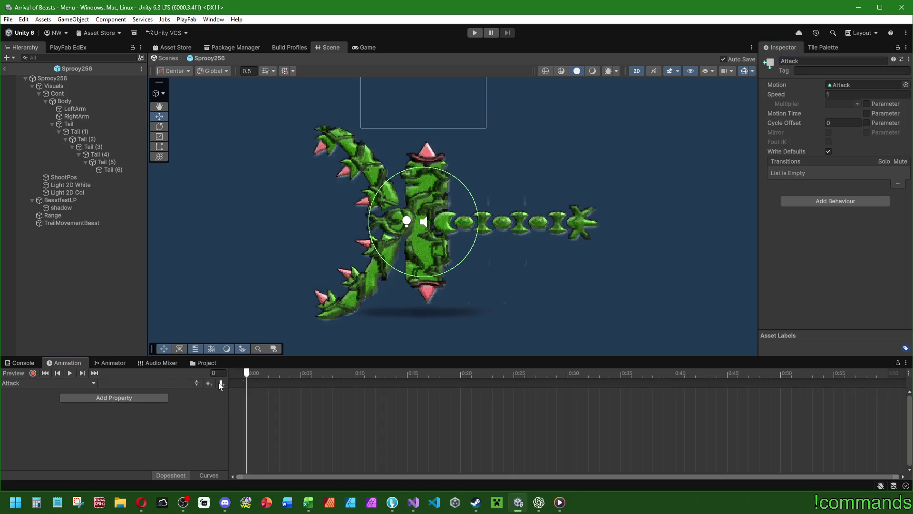
# Step: Start recording at frame 5 and shift the Body slightly to the right
pyautogui.click(33, 373)
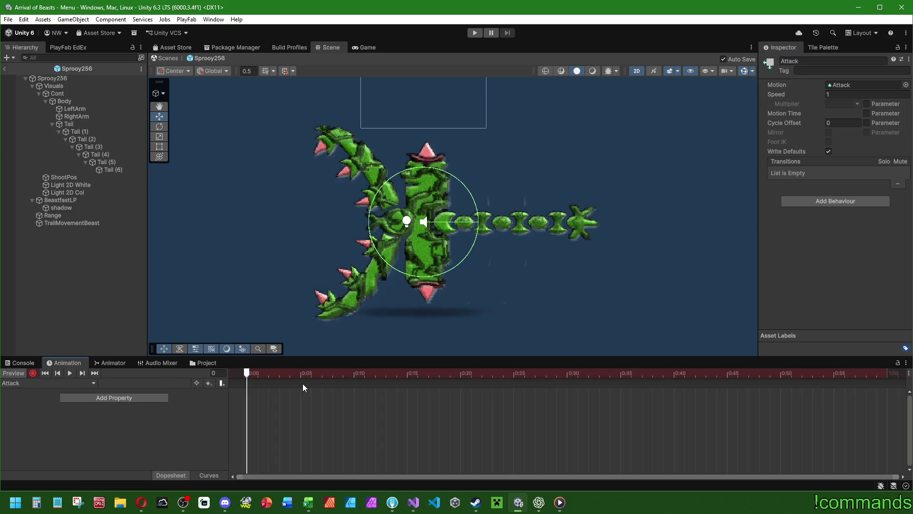
pyautogui.moveTo(300, 374)
pyautogui.mouseDown()
pyautogui.moveTo(292, 375)
pyautogui.moveTo(301, 382)
pyautogui.mouseUp()
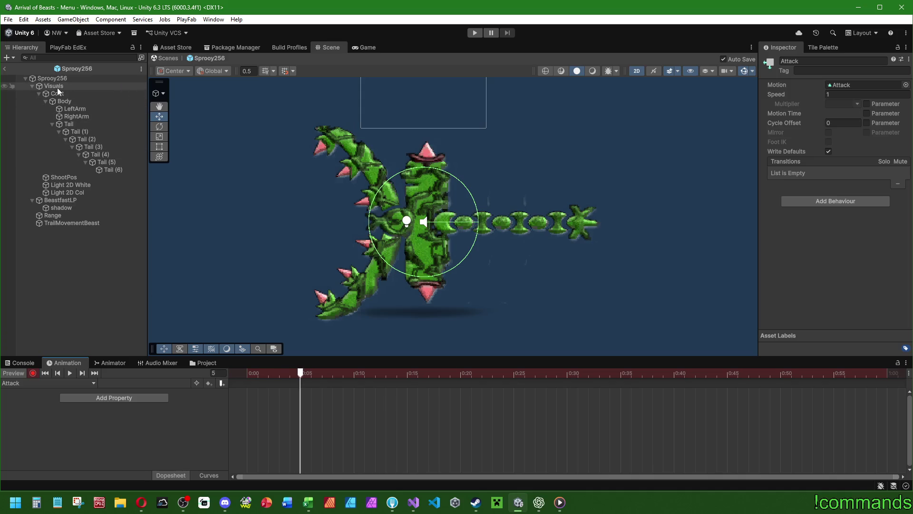
pyautogui.click(64, 103)
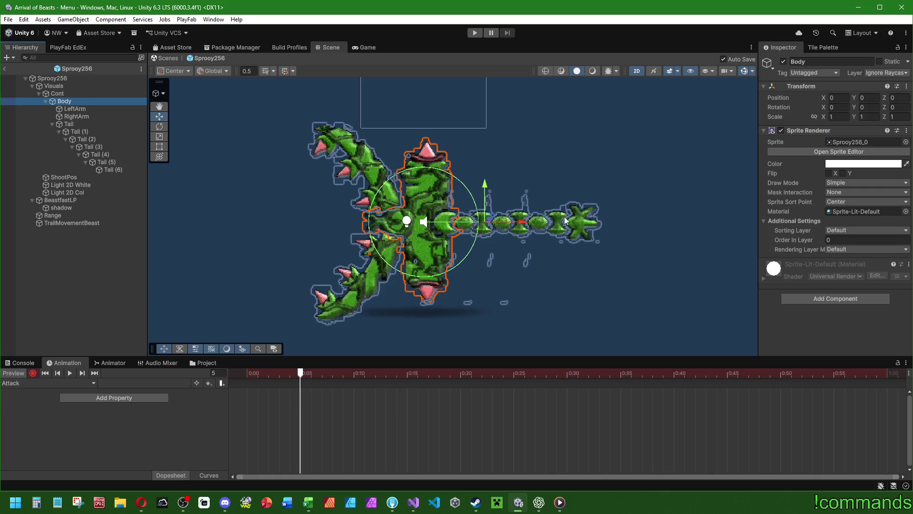
pyautogui.moveTo(523, 225); pyautogui.dragTo(362, 236)
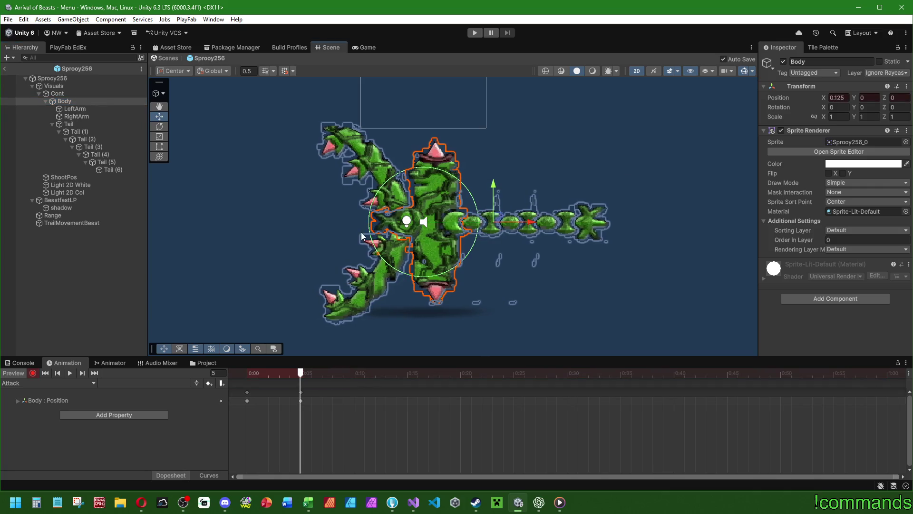
# Step: Rotate LeftArm to -22 and RightArm to 22 on Z at frame 5
pyautogui.click(74, 109)
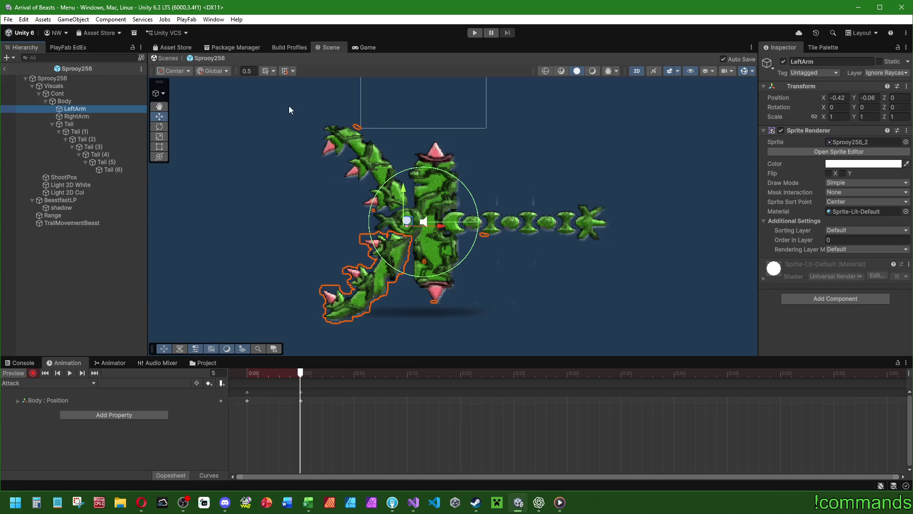
pyautogui.moveTo(884, 108)
pyautogui.mouseDown()
pyautogui.moveTo(368, 102)
pyautogui.moveTo(527, 104)
pyautogui.mouseUp()
pyautogui.write('-22')
pyautogui.press('Return')
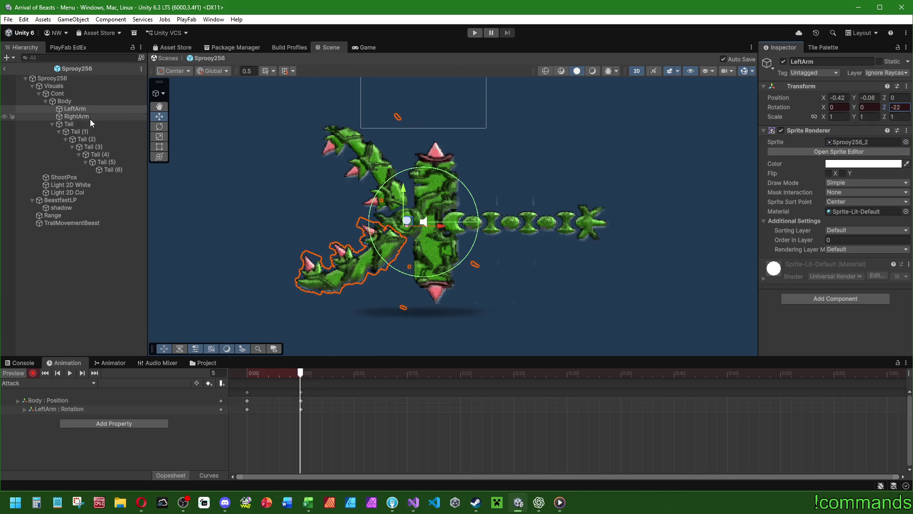
pyautogui.click(80, 117)
pyautogui.click(905, 108)
pyautogui.write('22')
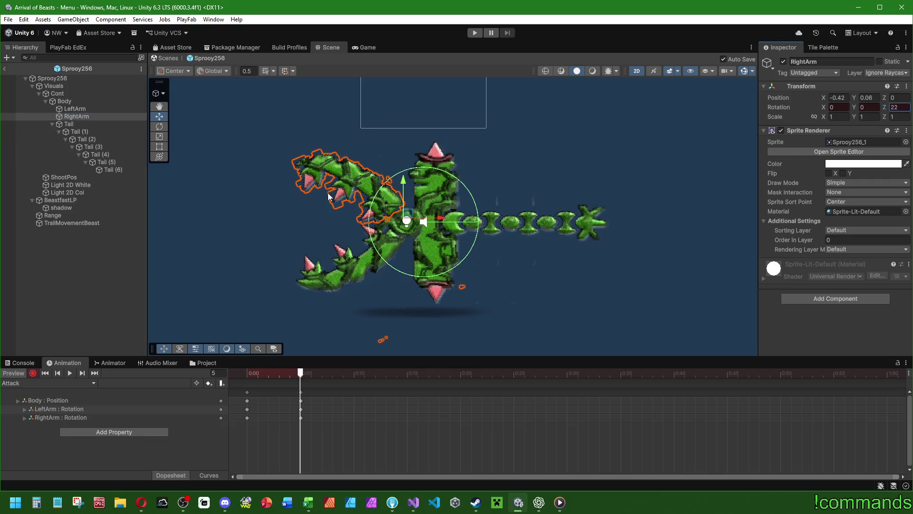
# Step: Set Tail (1)'s X rotation to -25.680, then delete the unwanted Tail (1) rotation track
pyautogui.click(79, 126)
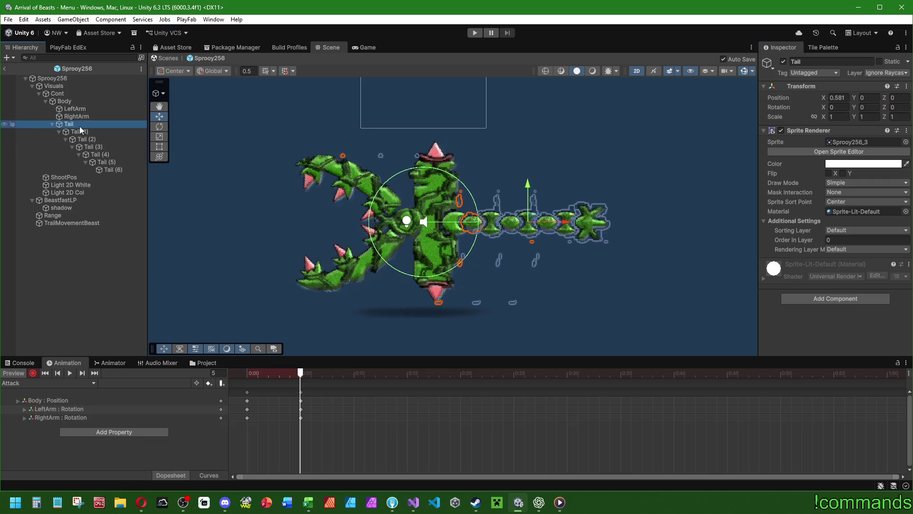
pyautogui.click(79, 131)
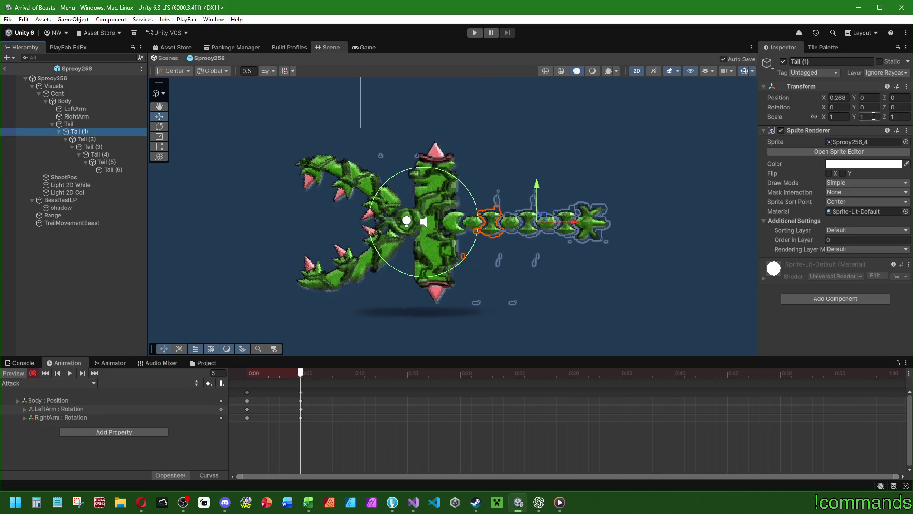
pyautogui.click(838, 107)
pyautogui.write('-25.68')
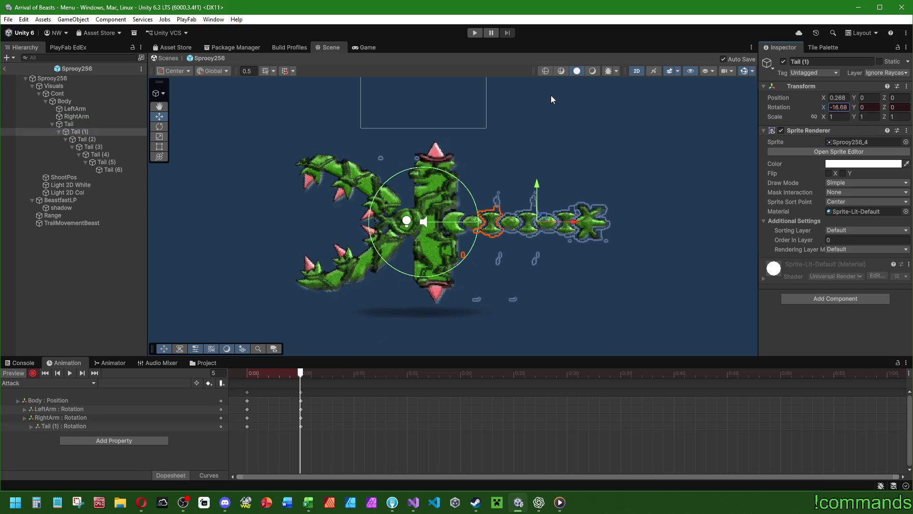
pyautogui.write('0')
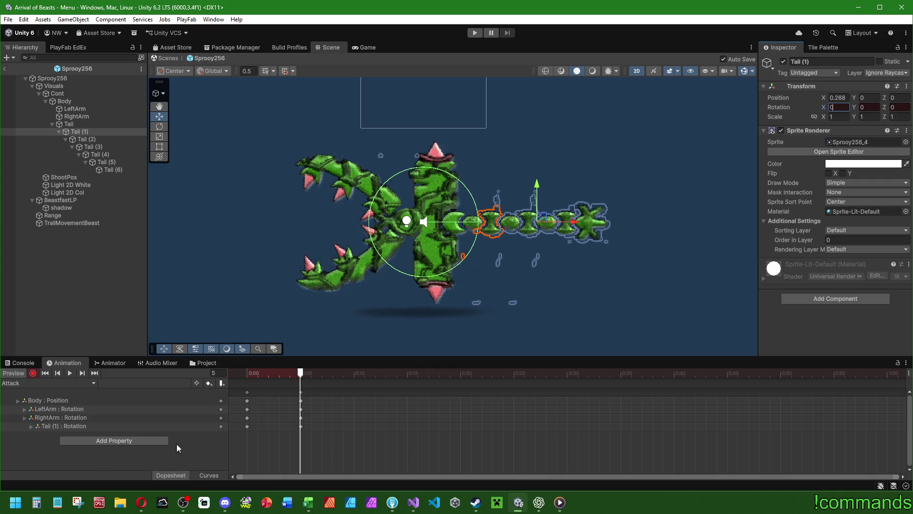
pyautogui.click(55, 426)
pyautogui.press('Delete')
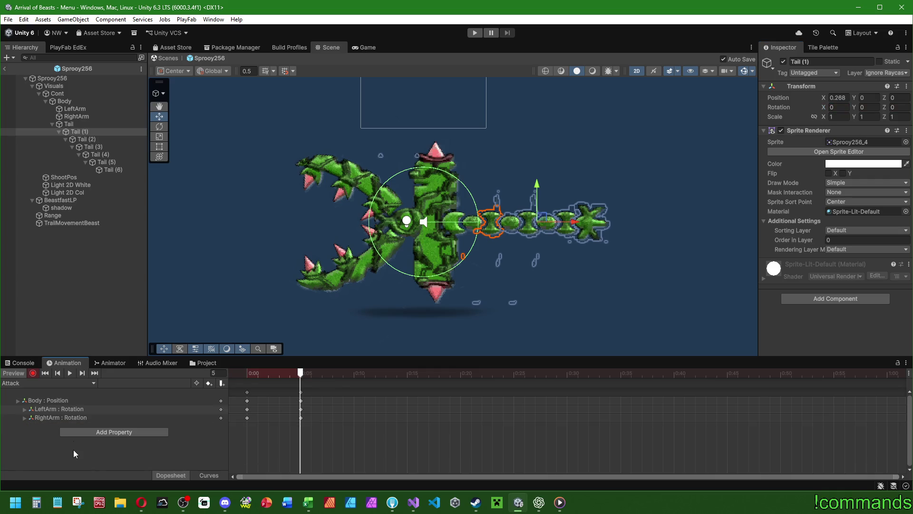
# Step: Scale Tail (1) to 0.95 on X, keeping Y at 1
pyautogui.moveTo(856, 116); pyautogui.dragTo(815, 115)
pyautogui.click(875, 118)
pyautogui.write('1')
pyautogui.click(849, 118)
pyautogui.write('0,95')
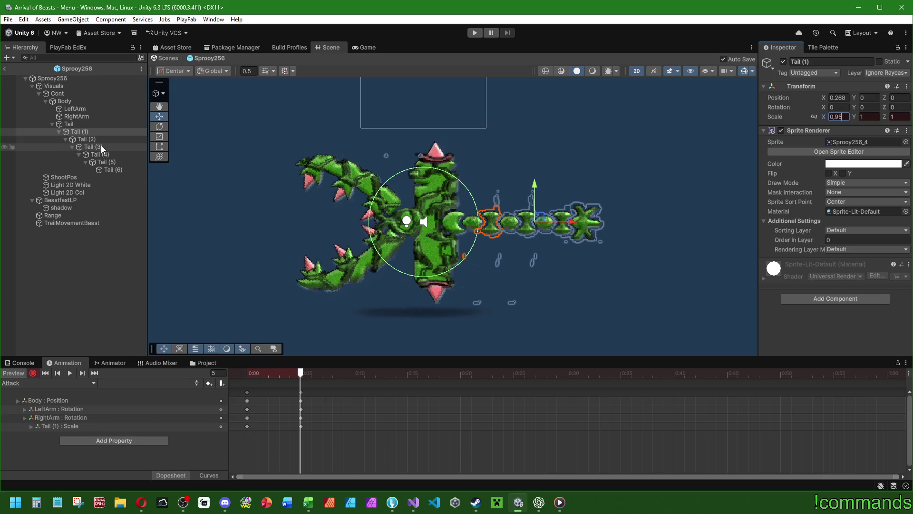
# Step: Set Scale X of Tail (3) and Tail (5) to 0.9
pyautogui.click(101, 146)
pyautogui.click(839, 117)
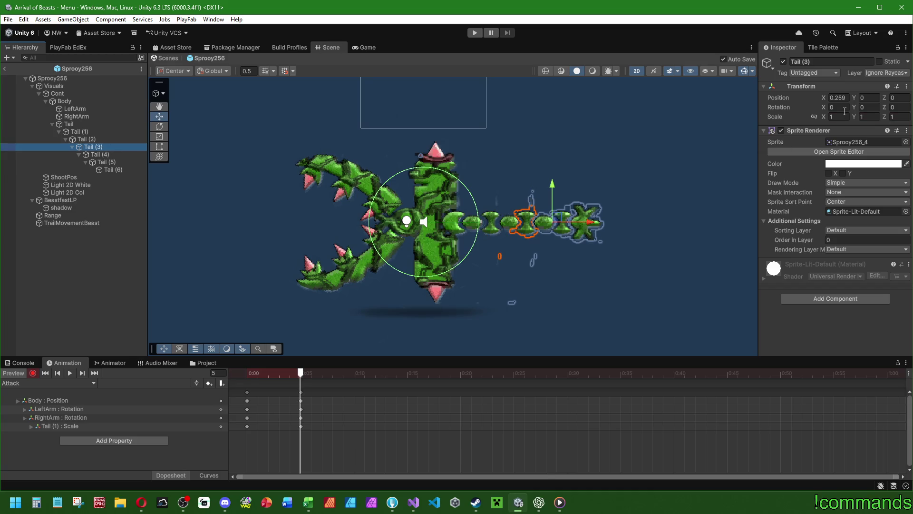
pyautogui.write('0,9')
pyautogui.click(105, 162)
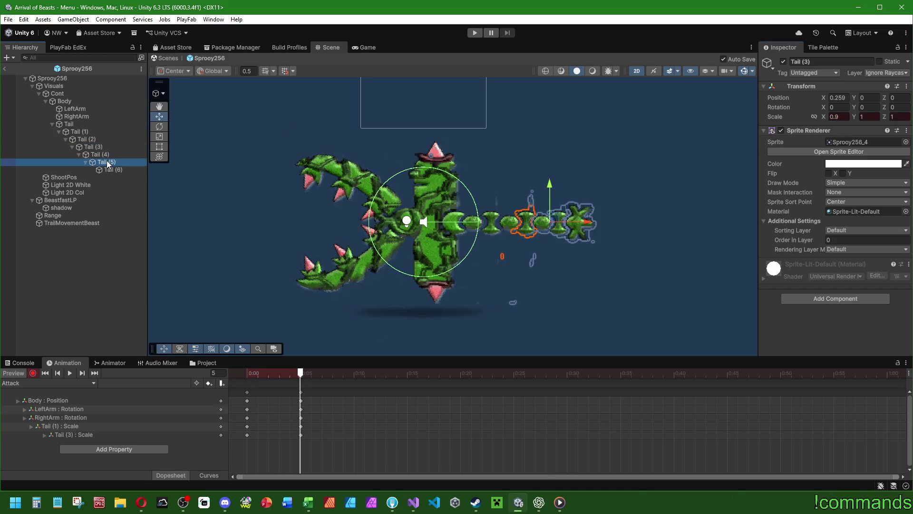
pyautogui.click(840, 117)
pyautogui.write('0,9')
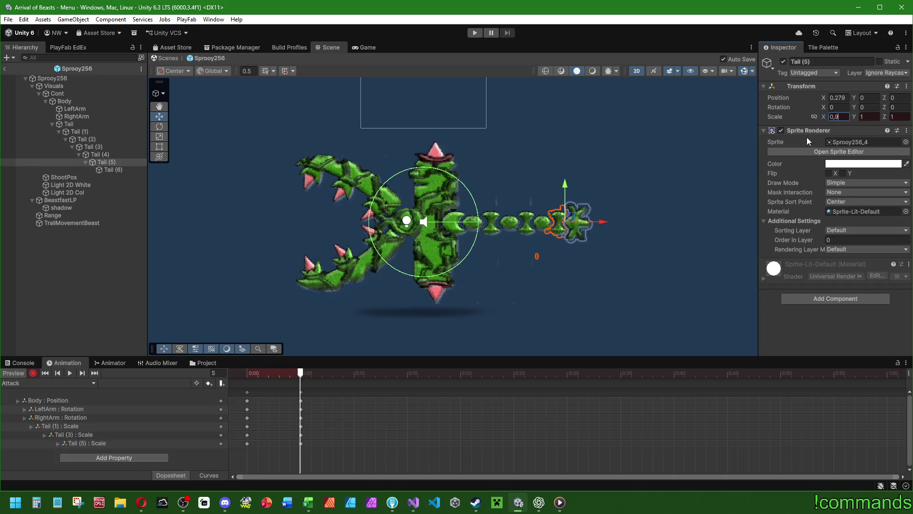
# Step: Nudge Tail (5), (3) and (1) toward the body, then paste the starting keys at frame 15
pyautogui.moveTo(603, 222); pyautogui.dragTo(554, 222)
pyautogui.click(93, 147)
pyautogui.click(81, 131)
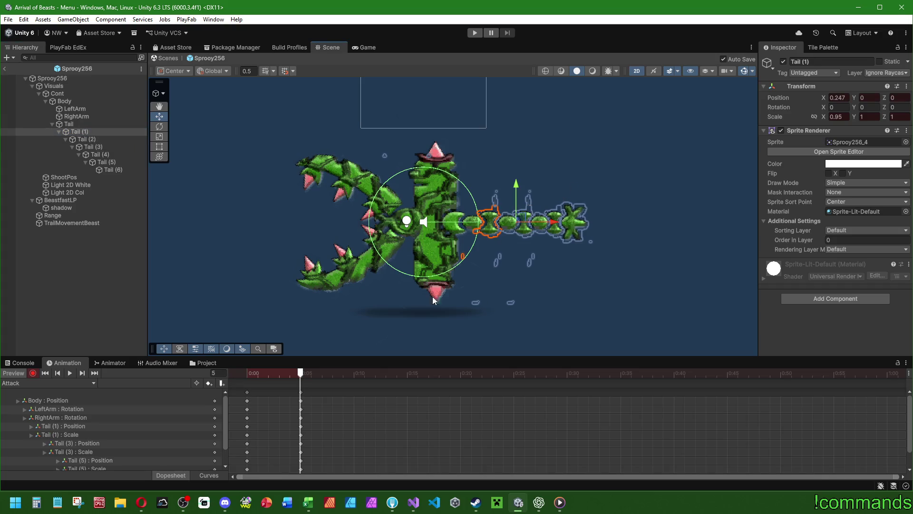
pyautogui.click(247, 392)
pyautogui.moveTo(457, 377); pyautogui.dragTo(410, 378)
pyautogui.hotkey('ctrl', 'v')
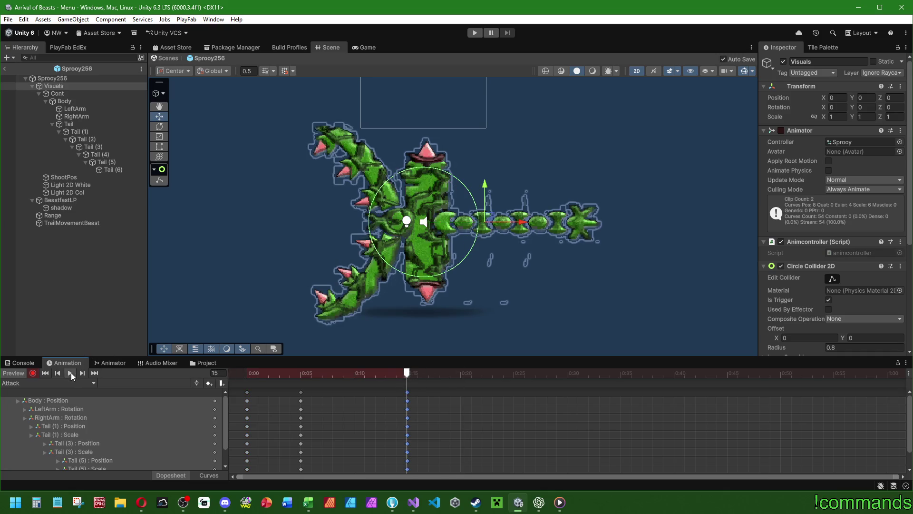
# Step: Preview the Attack clip, pausing at frame 5 to check LeftArm and RightArm
pyautogui.click(70, 372)
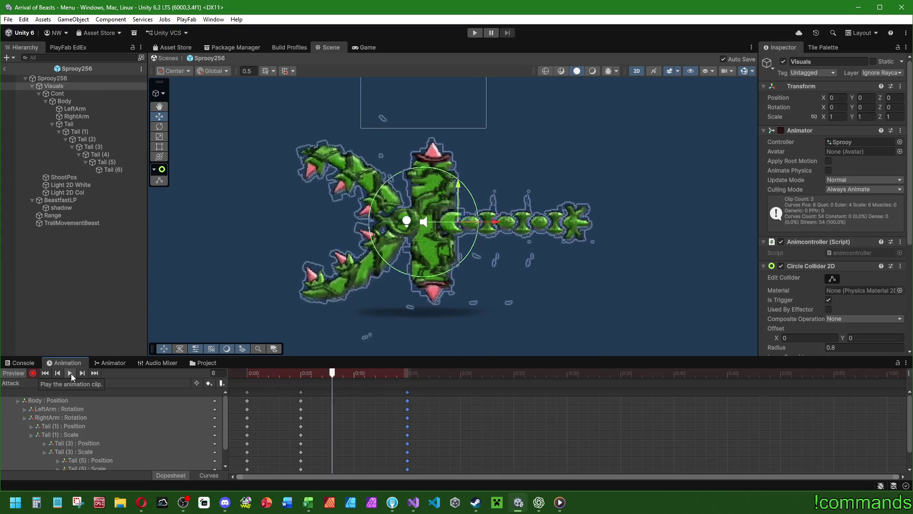
pyautogui.click(301, 373)
pyautogui.click(83, 109)
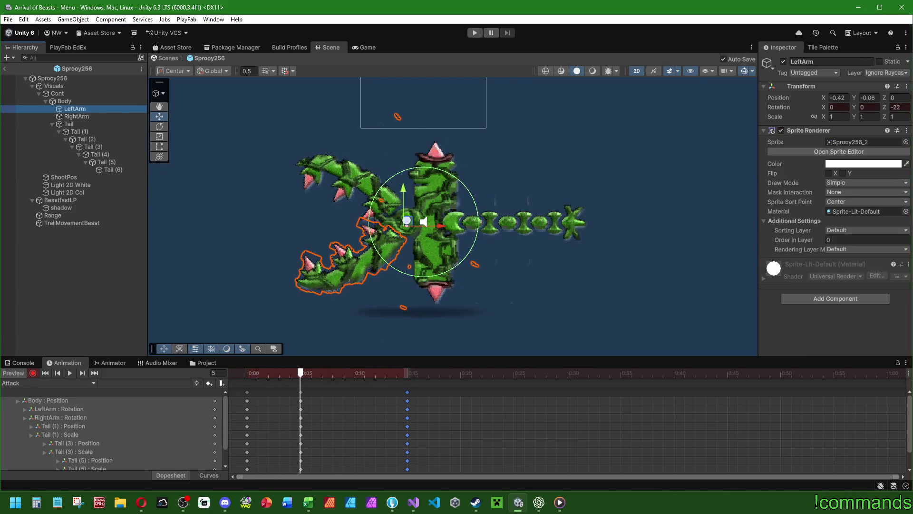
pyautogui.click(95, 117)
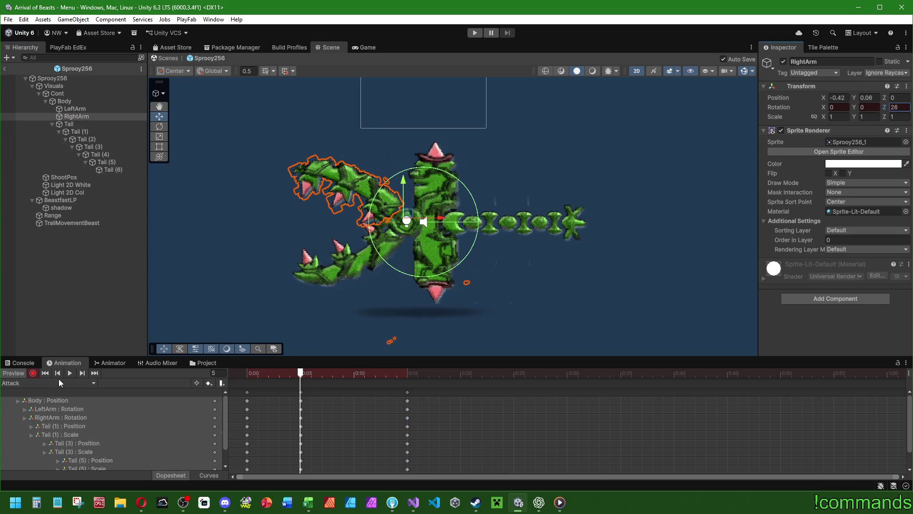
pyautogui.click(69, 373)
# Step: Move the frame-5 keys slightly earlier and frame-15 keys slightly later, then end the preview
pyautogui.moveTo(301, 392); pyautogui.dragTo(290, 392)
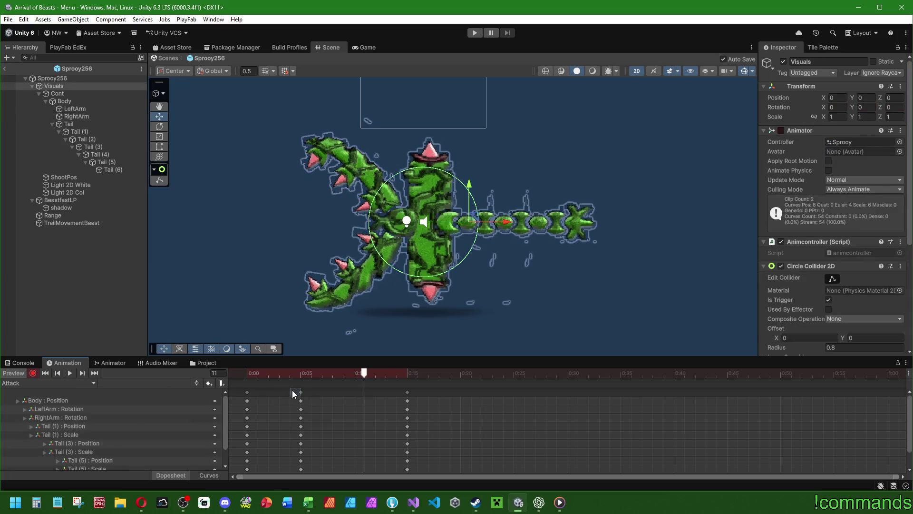
pyautogui.moveTo(407, 393); pyautogui.dragTo(418, 392)
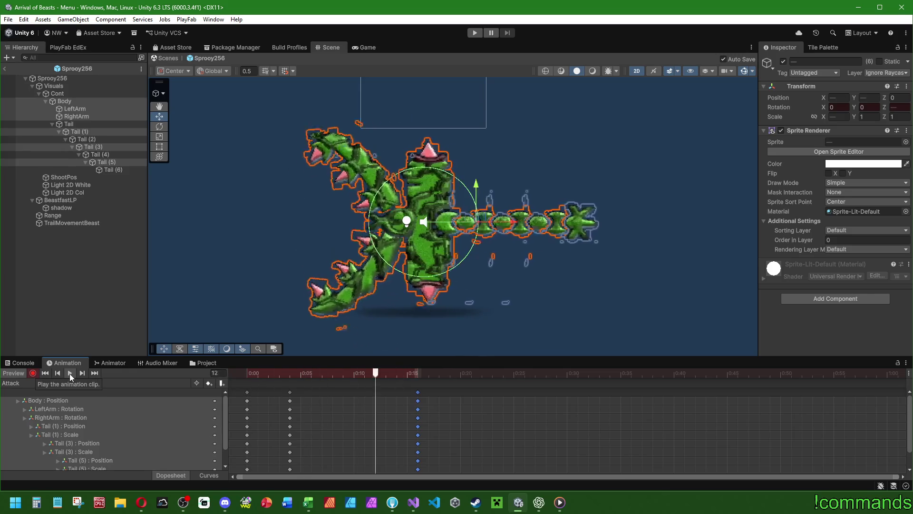
pyautogui.click(21, 372)
pyautogui.hotkey('alt', 'Tab')
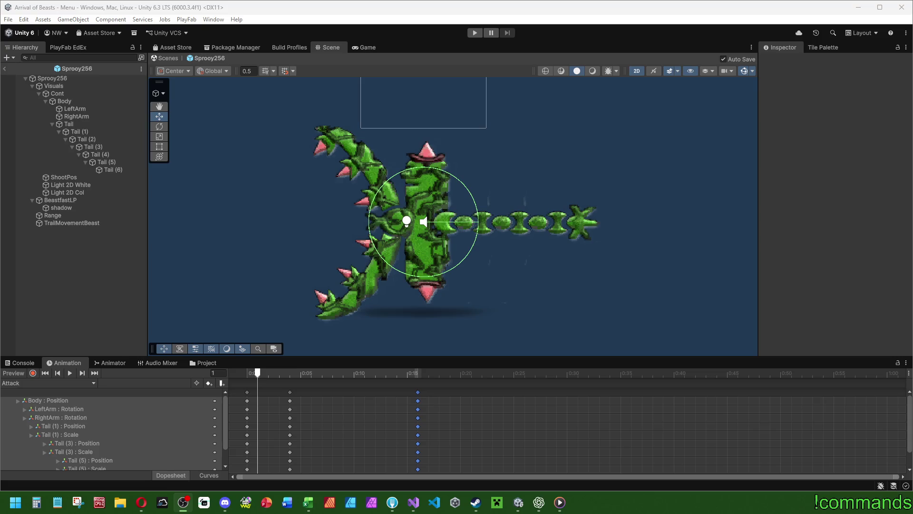
pyautogui.hotkey('alt', 'Tab')
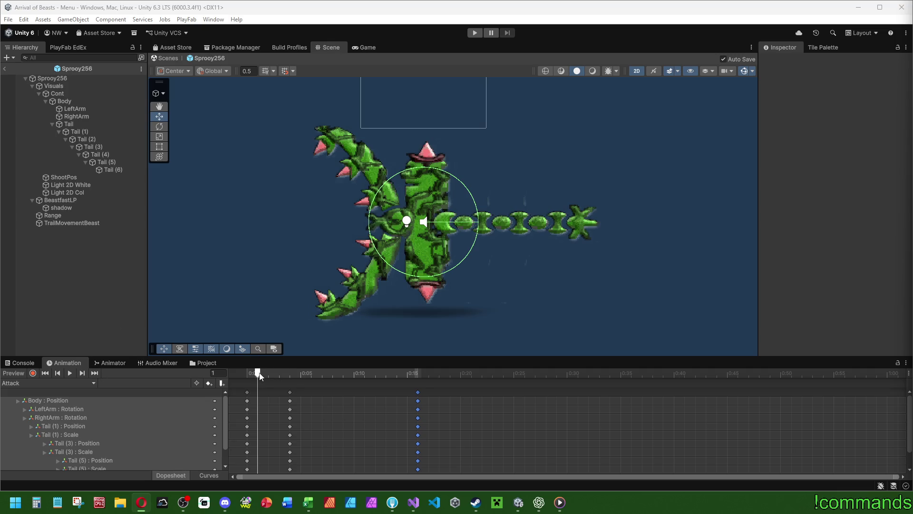
pyautogui.click(20, 362)
# Step: Scrub the Attack clip to frame 4 and select Body, cancelling an unrecorded 0.9 scale
pyautogui.click(67, 363)
pyautogui.moveTo(254, 377)
pyautogui.mouseDown()
pyautogui.moveTo(398, 378)
pyautogui.moveTo(255, 379)
pyautogui.moveTo(289, 379)
pyautogui.mouseUp()
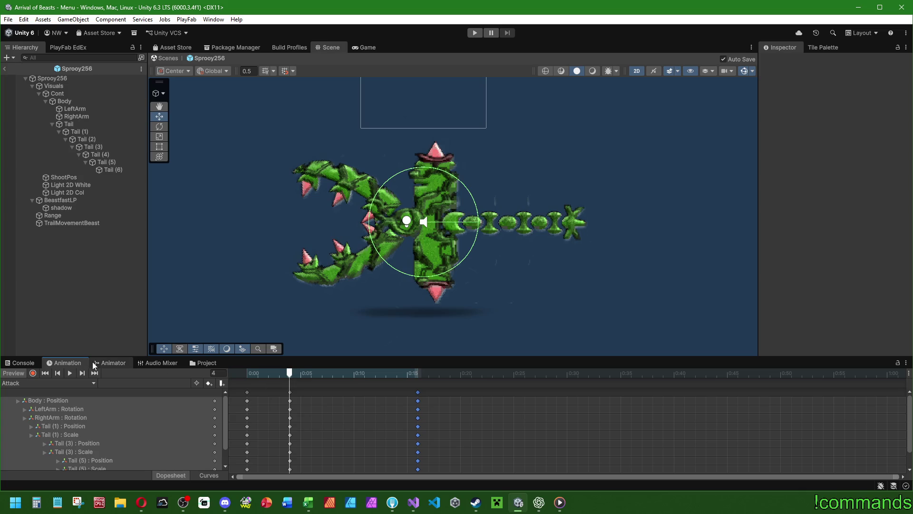
pyautogui.click(75, 94)
pyautogui.click(77, 99)
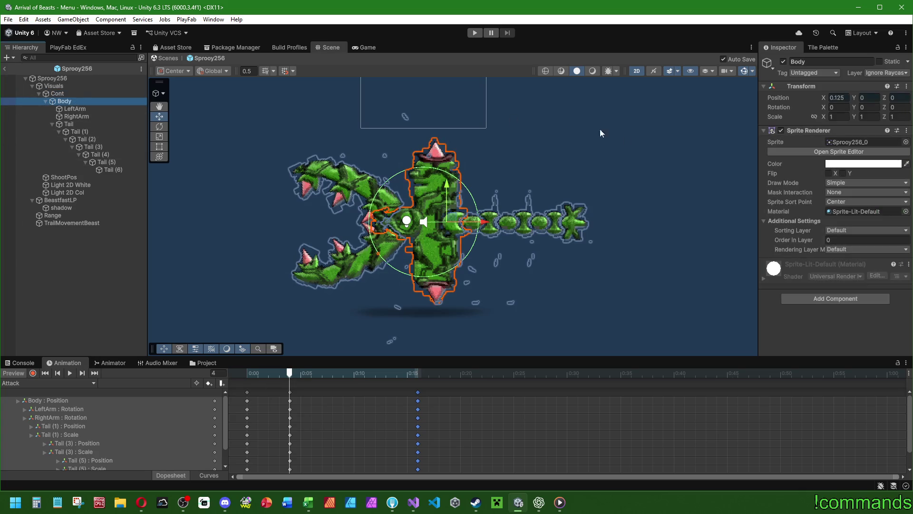
pyautogui.click(838, 116)
pyautogui.write('0,9')
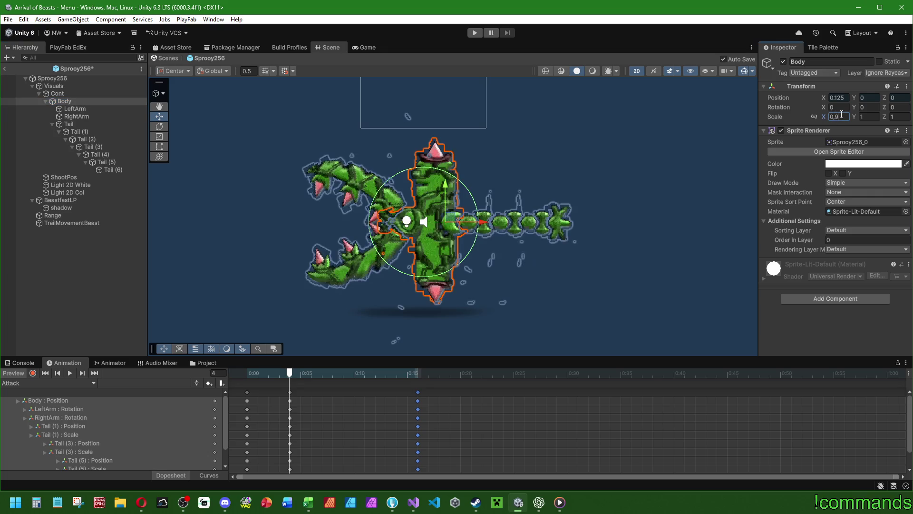
pyautogui.press('Escape')
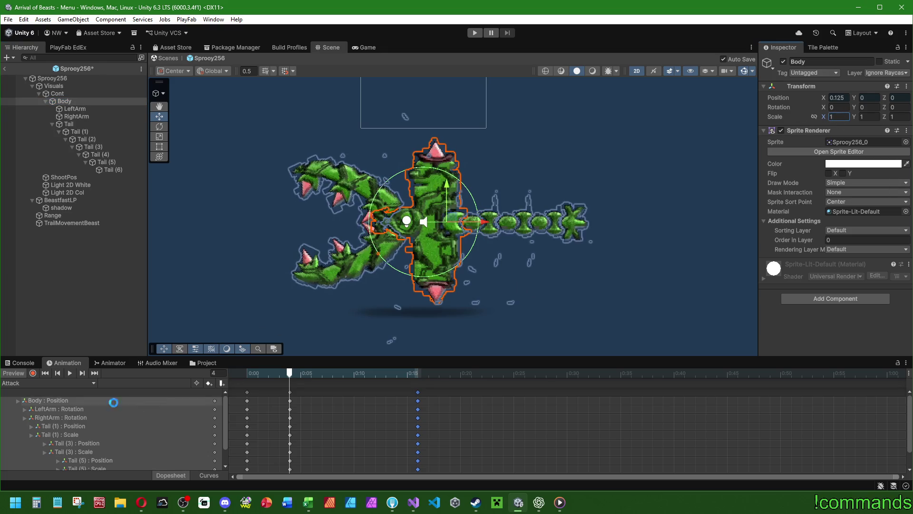
# Step: While recording, key Body Scale X at 0.9 on frame 4 and back to 1 at the end
pyautogui.click(33, 373)
pyautogui.click(838, 117)
pyautogui.write('0,9')
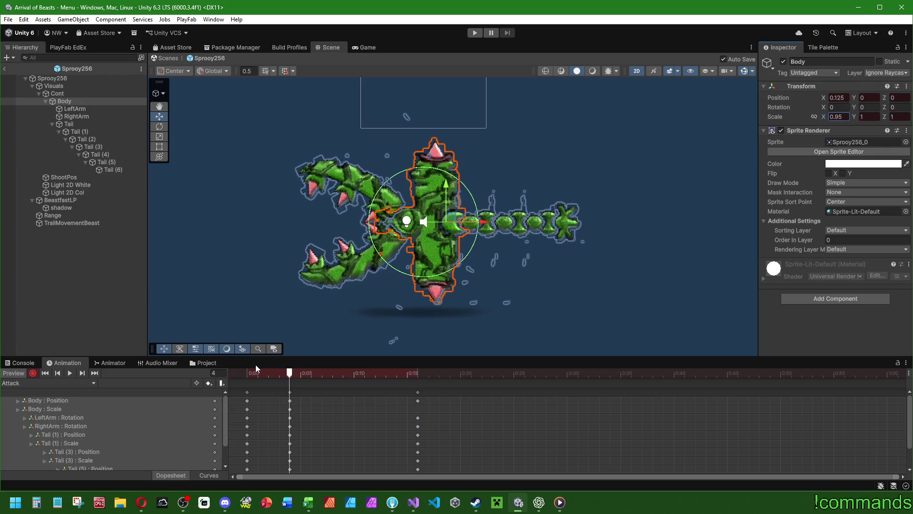
pyautogui.click(241, 373)
pyautogui.moveTo(240, 373); pyautogui.dragTo(417, 374)
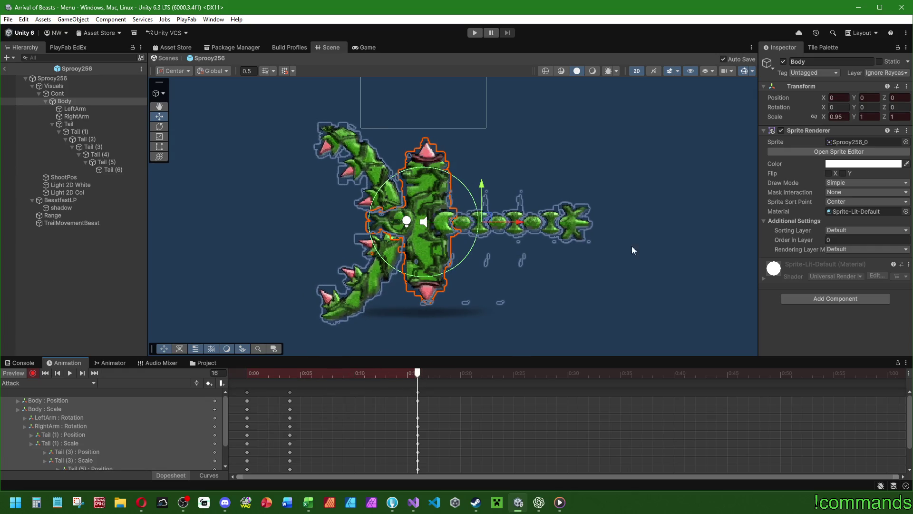
pyautogui.click(849, 117)
pyautogui.write('1')
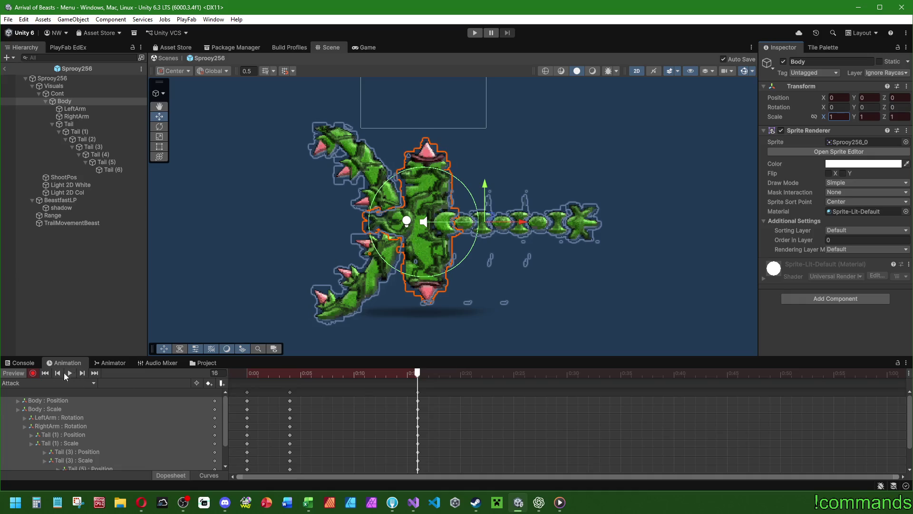
# Step: Preview the Attack clip, inspect ShootPos, Light 2D Col and BeastfastLP, then show the Animator graph
pyautogui.click(241, 373)
pyautogui.click(32, 373)
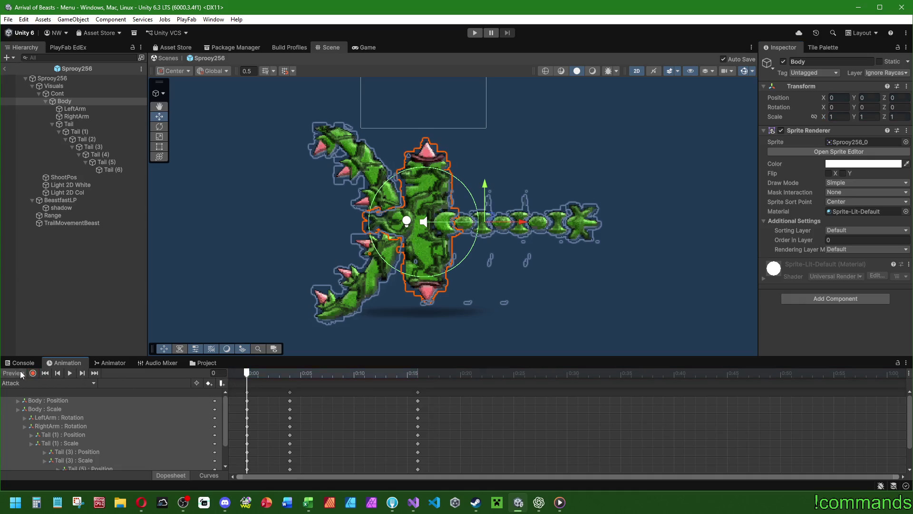
pyautogui.click(71, 373)
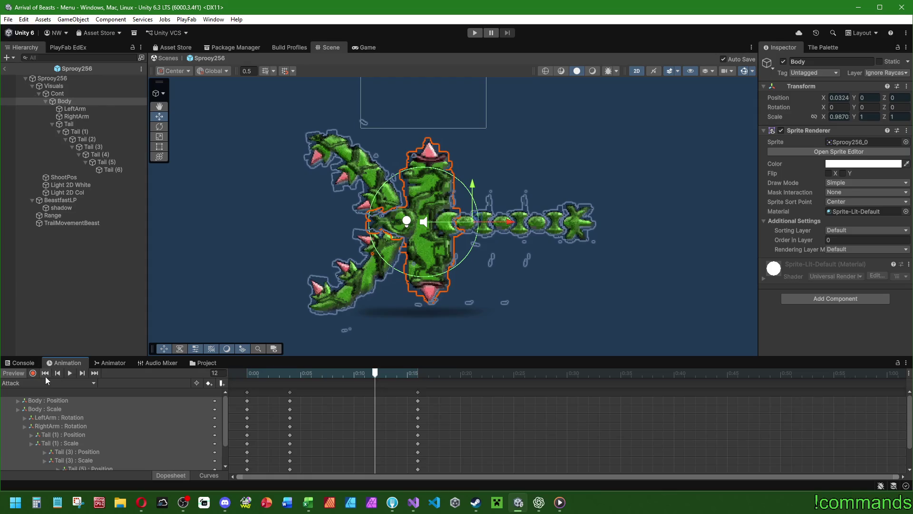
pyautogui.click(61, 309)
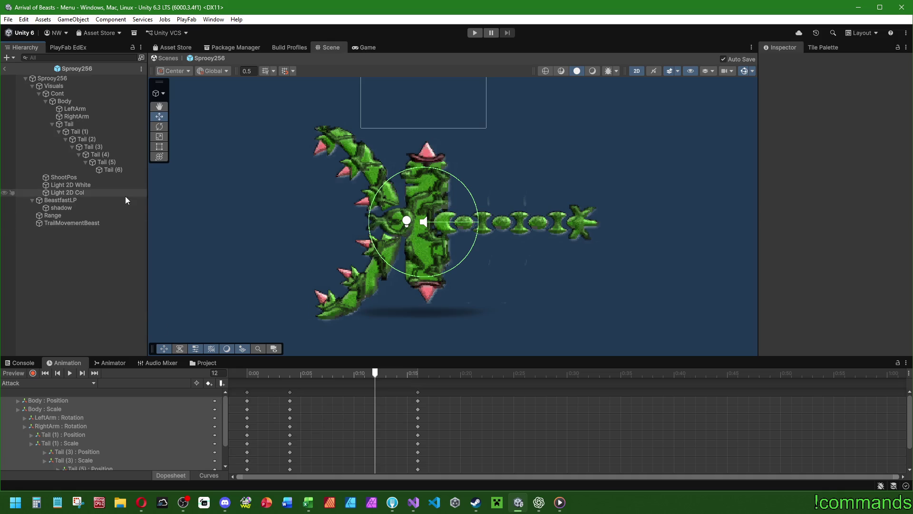
pyautogui.click(90, 185)
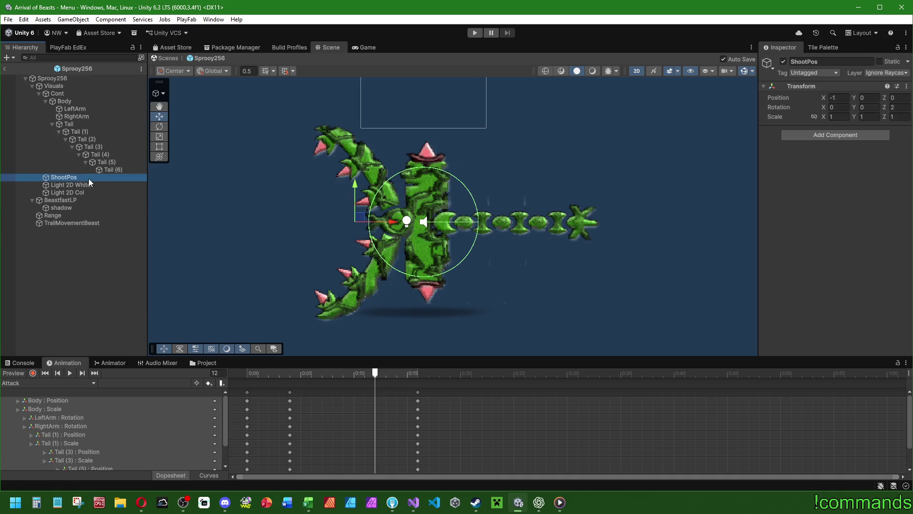
pyautogui.click(81, 192)
pyautogui.click(72, 200)
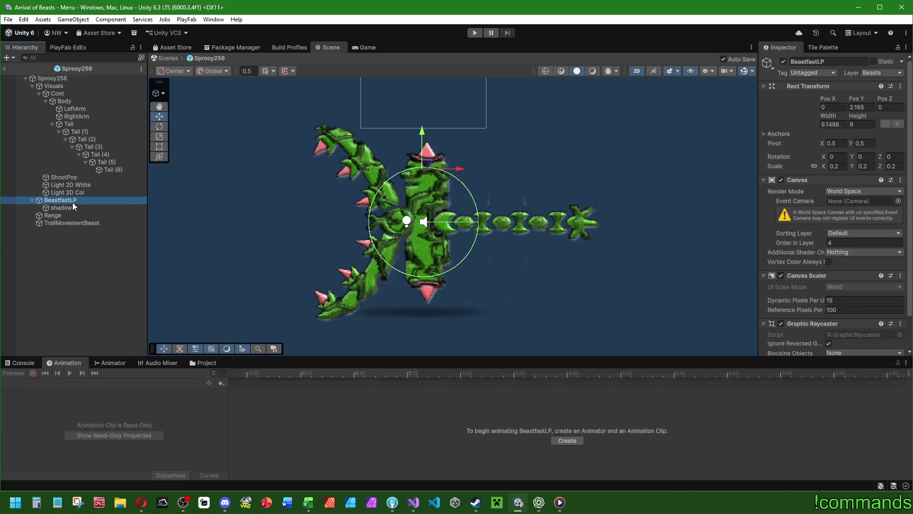
pyautogui.click(113, 365)
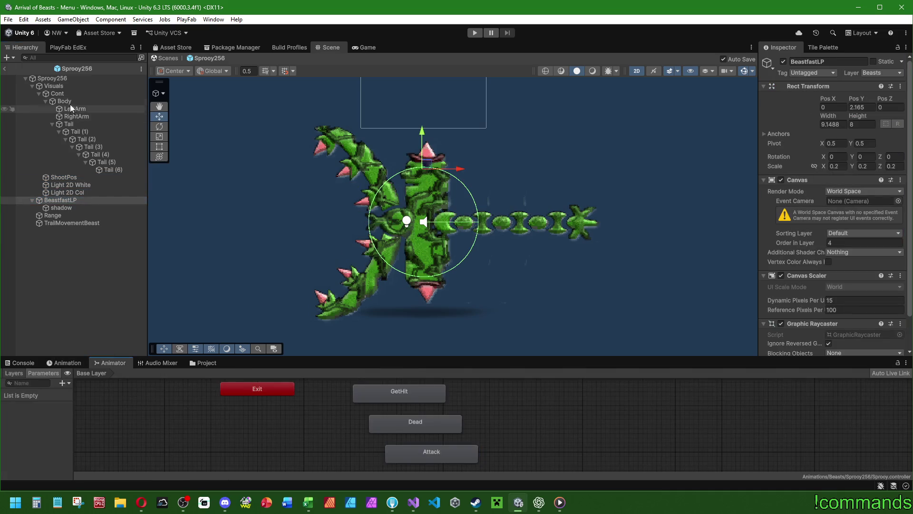
# Step: Select Visuals and switch the Animation window to the Dead clip
pyautogui.click(68, 87)
pyautogui.hotkey('ctrl', 'z')
pyautogui.click(67, 363)
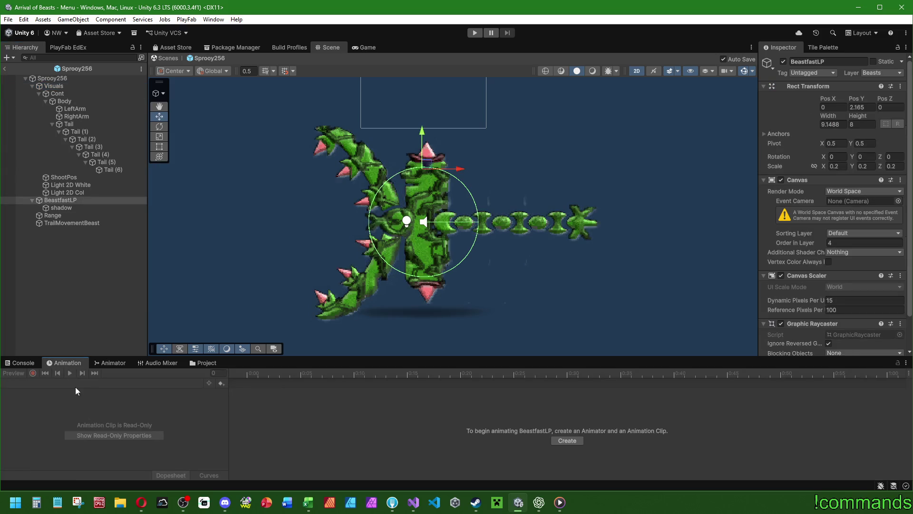
pyautogui.click(69, 86)
pyautogui.click(58, 384)
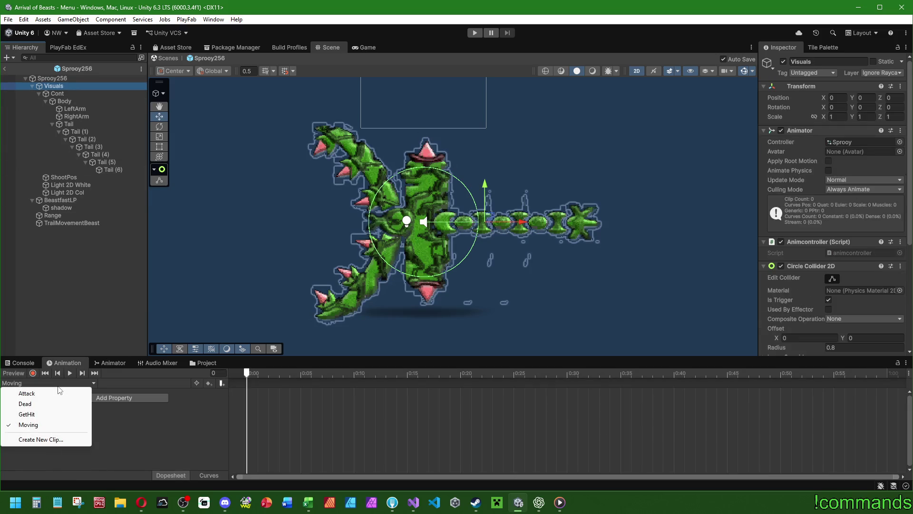
pyautogui.click(25, 404)
# Step: Record the Dead clip at frame 4 with LeftArm's Z rotation near -50 (-48.93)
pyautogui.click(33, 374)
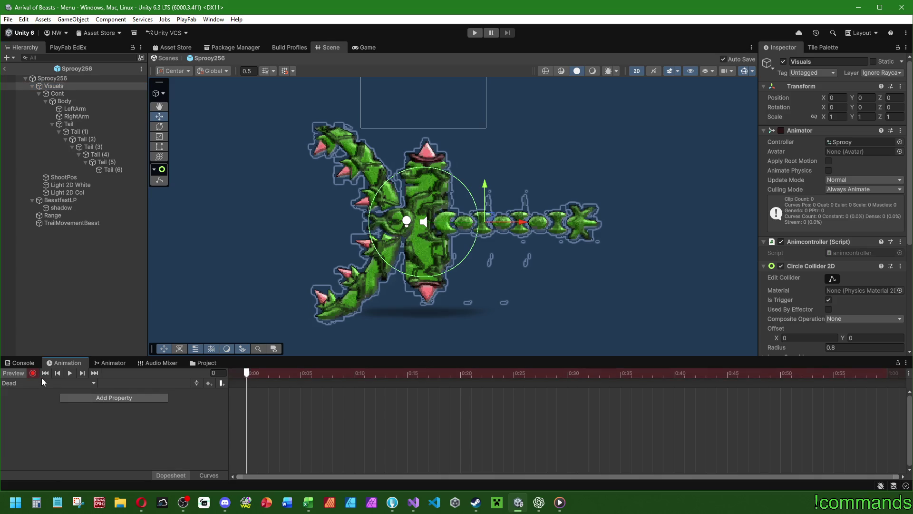
pyautogui.moveTo(284, 372); pyautogui.dragTo(289, 379)
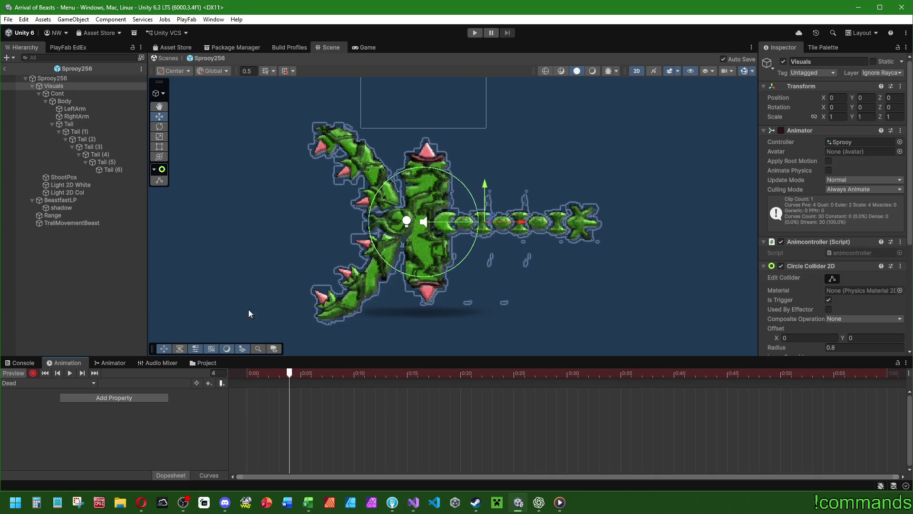
pyautogui.click(75, 109)
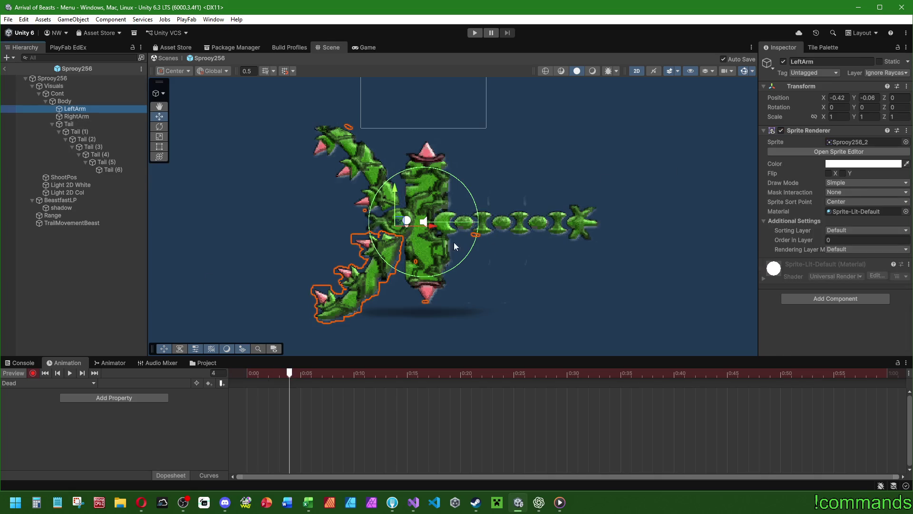
pyautogui.click(900, 108)
pyautogui.write('-48.93')
pyautogui.press('Return')
pyautogui.click(900, 107)
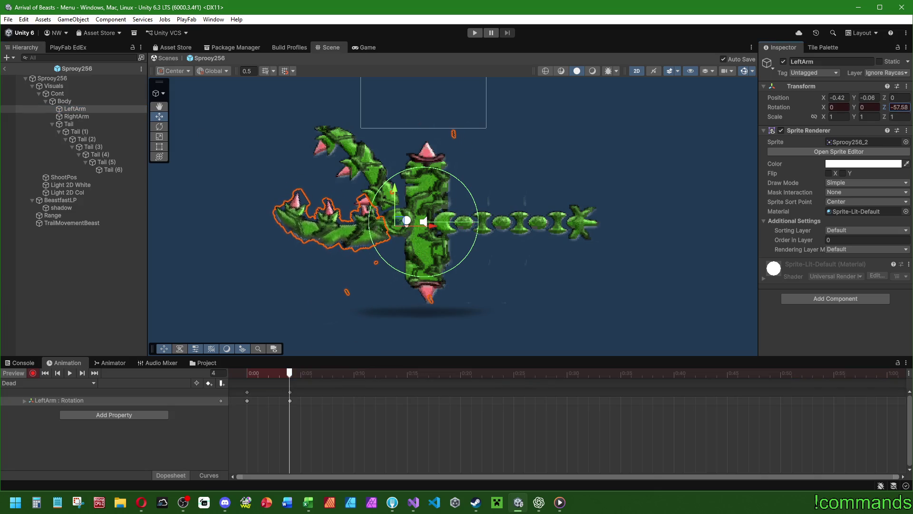
# Step: Key RightArm's Z rotation to 50 and squash the Body's Y scale to 0.9
pyautogui.click(96, 116)
pyautogui.click(901, 108)
pyautogui.write('0')
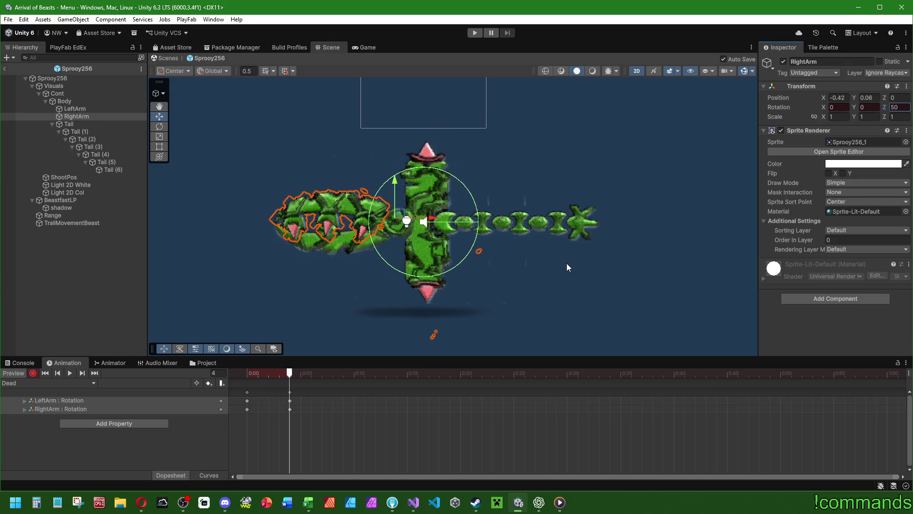
pyautogui.click(83, 103)
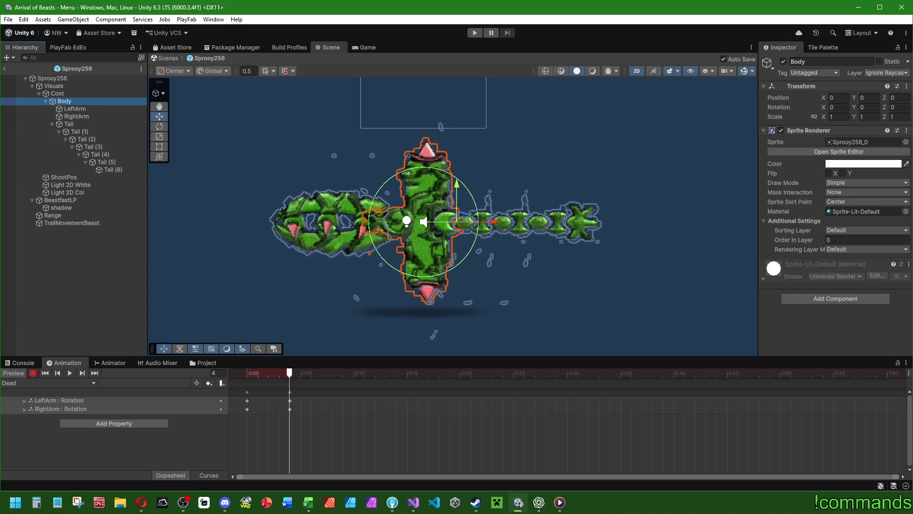
pyautogui.click(875, 117)
pyautogui.write('0,9')
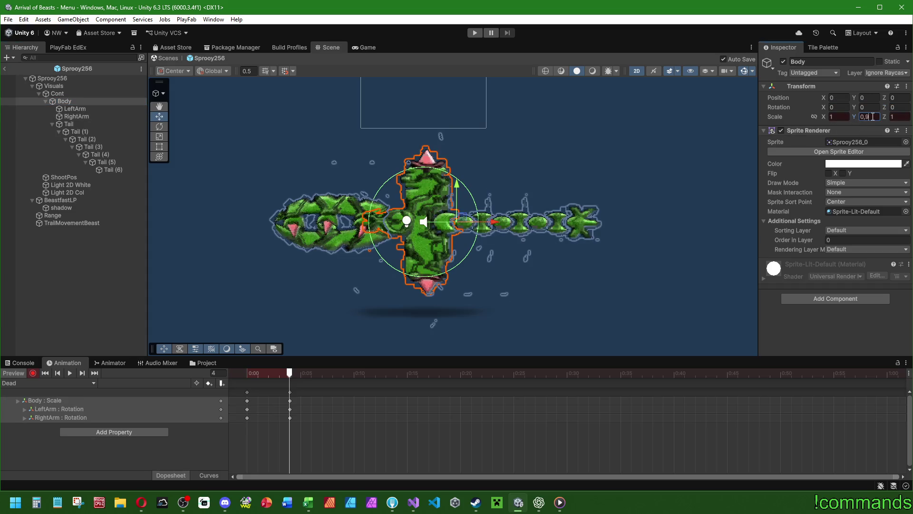
pyautogui.click(85, 123)
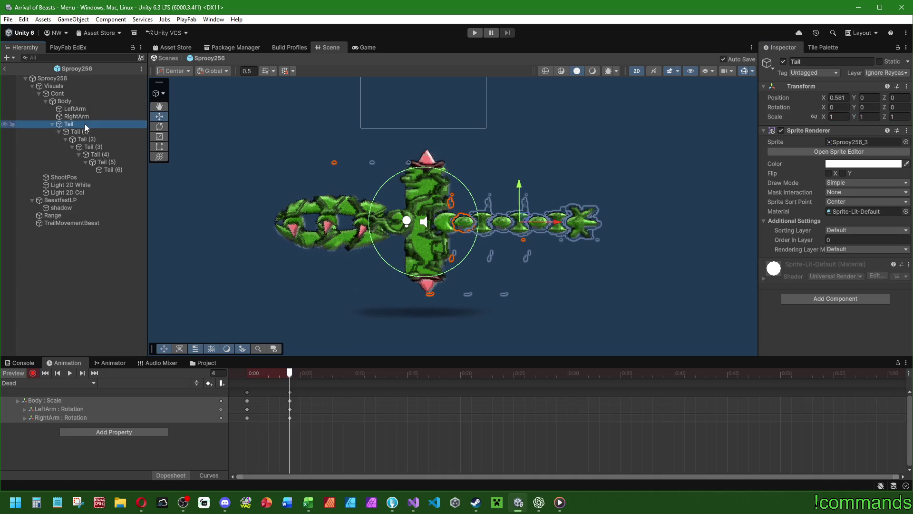
# Step: Pull the tail slightly toward the body and key Tail (1) at 0.9 scale on all axes
pyautogui.moveTo(544, 222); pyautogui.dragTo(554, 222)
pyautogui.click(478, 222)
pyautogui.click(842, 117)
pyautogui.write('0,9')
pyautogui.press('Tab')
pyautogui.write('0,9')
pyautogui.press('Tab')
pyautogui.write('0,9')
# Step: Shift Tail (2) and Tail (3) slightly toward the body
pyautogui.click(495, 222)
pyautogui.moveTo(566, 222); pyautogui.dragTo(561, 226)
pyautogui.click(840, 117)
pyautogui.click(98, 147)
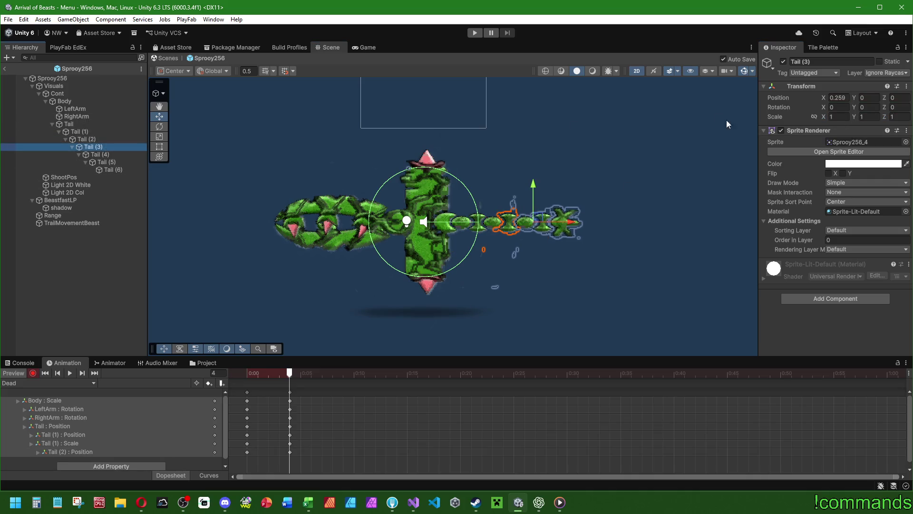
pyautogui.moveTo(567, 222); pyautogui.dragTo(540, 222)
pyautogui.click(839, 116)
pyautogui.write('0')
pyautogui.press('Escape')
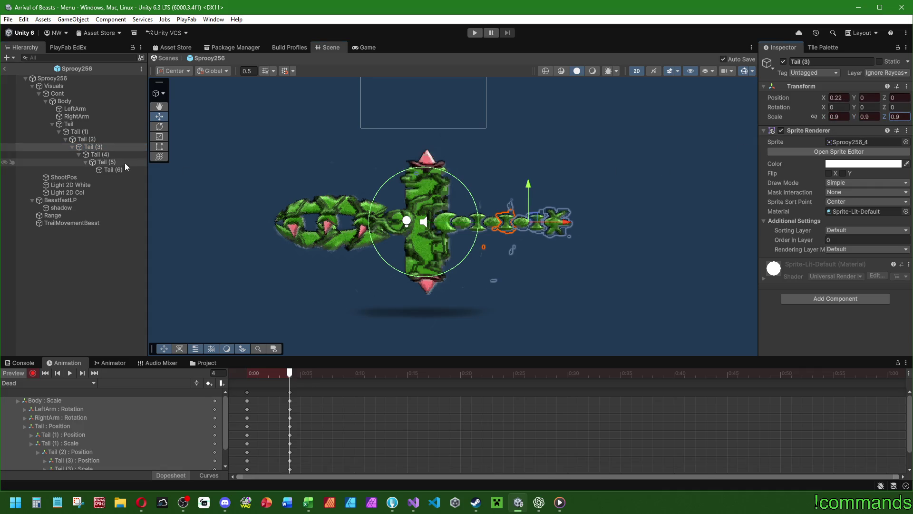
# Step: Nudge Tail (4) toward the body and set Tail (5)'s X, Y and Z scale to 0.9
pyautogui.click(138, 155)
pyautogui.moveTo(570, 221); pyautogui.dragTo(596, 217)
pyautogui.click(114, 162)
pyautogui.click(839, 116)
pyautogui.write('0.9')
pyautogui.click(870, 116)
pyautogui.write('0.9')
pyautogui.click(899, 116)
pyautogui.write('.9')
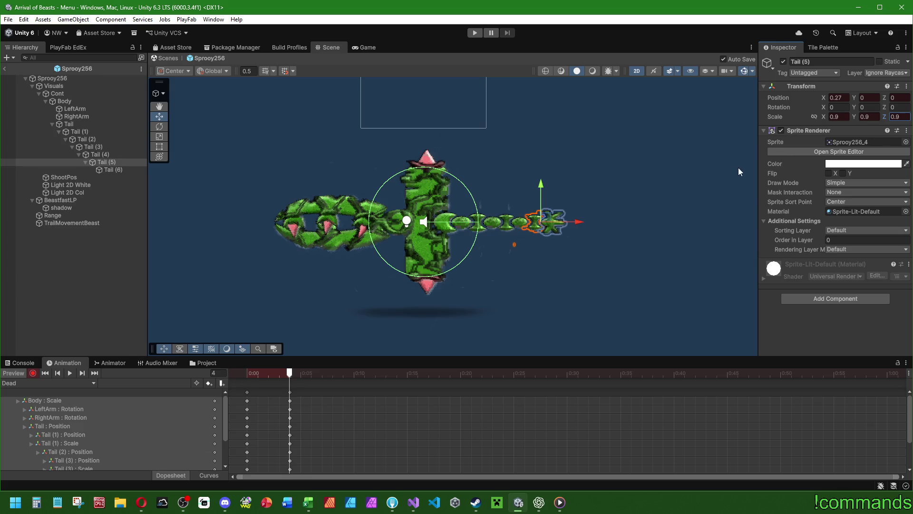
# Step: Key Tail (6) at 0.9 scale, shift it toward the body, then recheck Tail (5) and Tail (4)
pyautogui.click(114, 172)
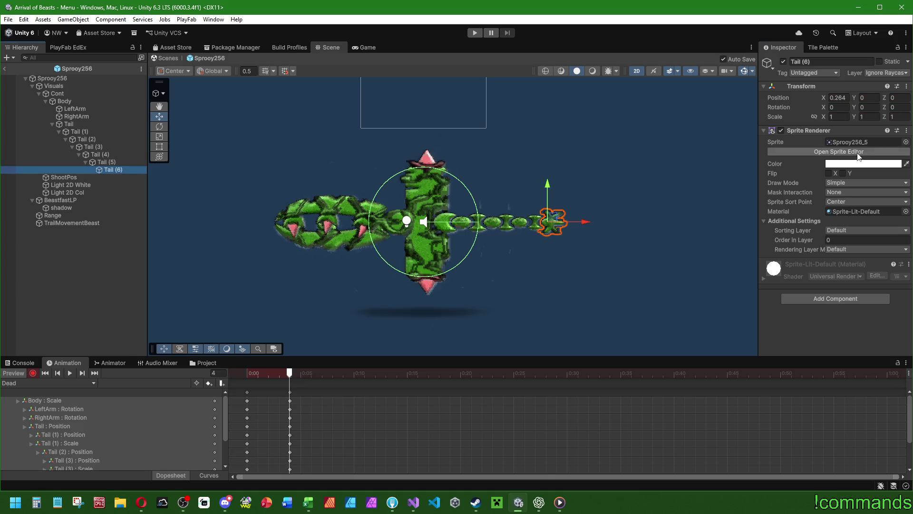
pyautogui.doubleClick(837, 116)
pyautogui.write('0.9')
pyautogui.press('Tab')
pyautogui.press('Tab')
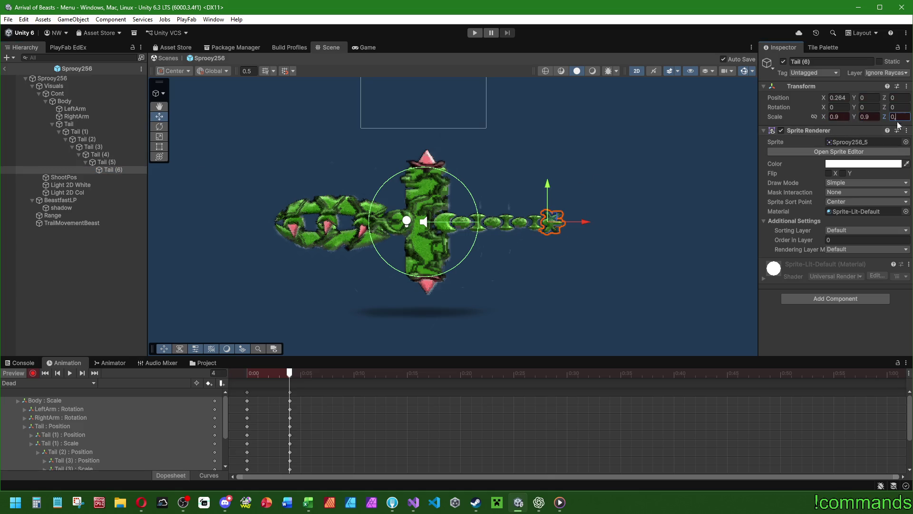
pyautogui.moveTo(574, 225); pyautogui.dragTo(579, 227)
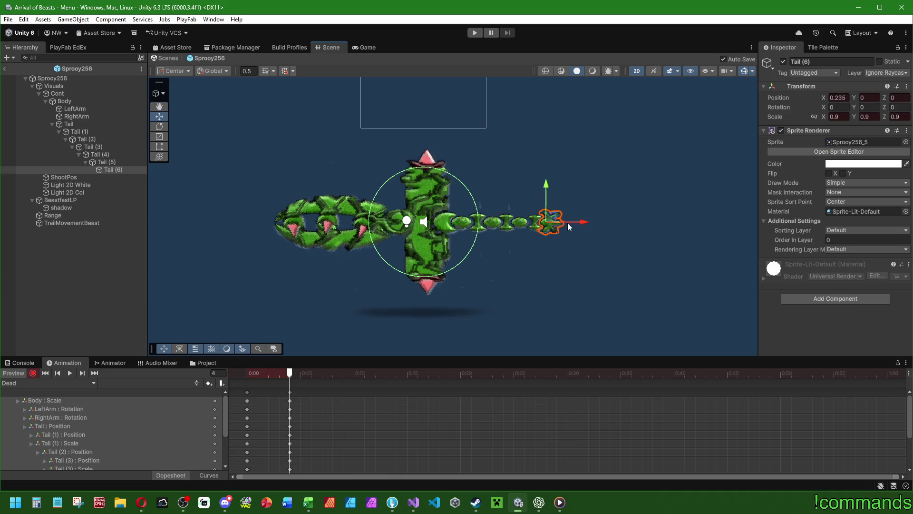
pyautogui.click(94, 162)
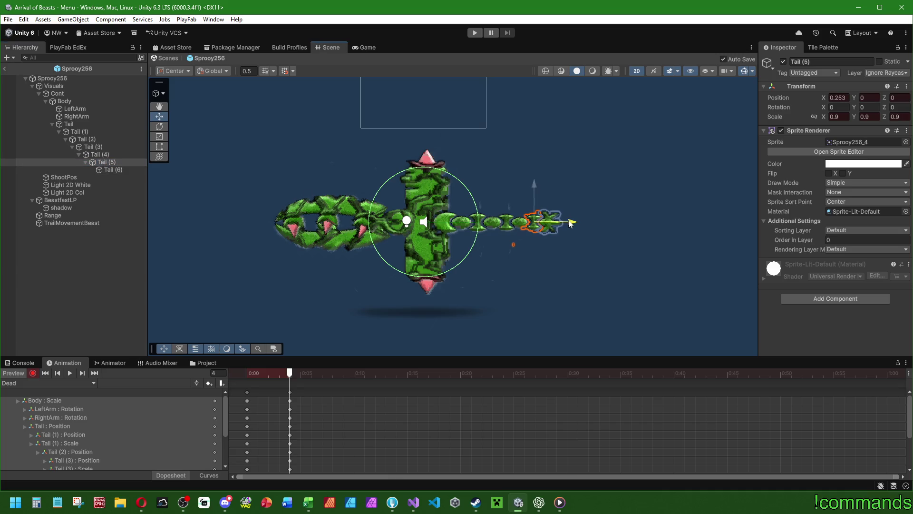
pyautogui.click(98, 154)
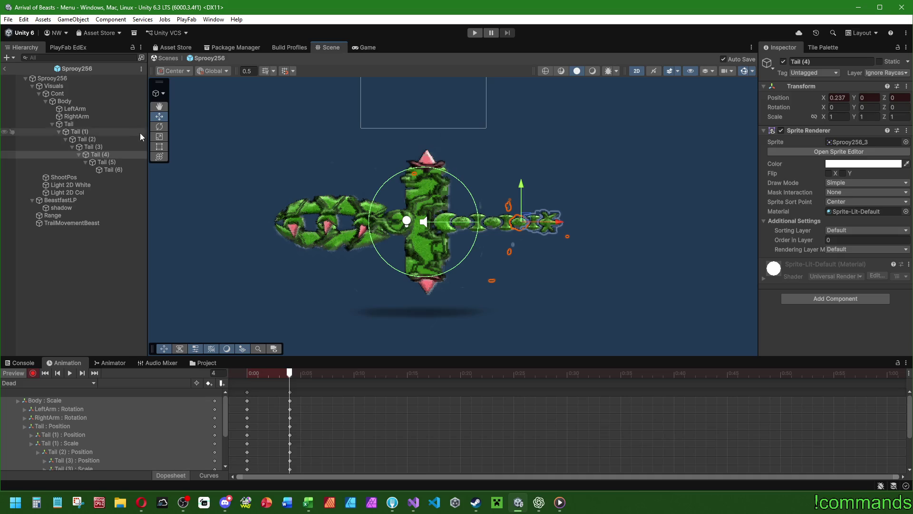
pyautogui.click(101, 109)
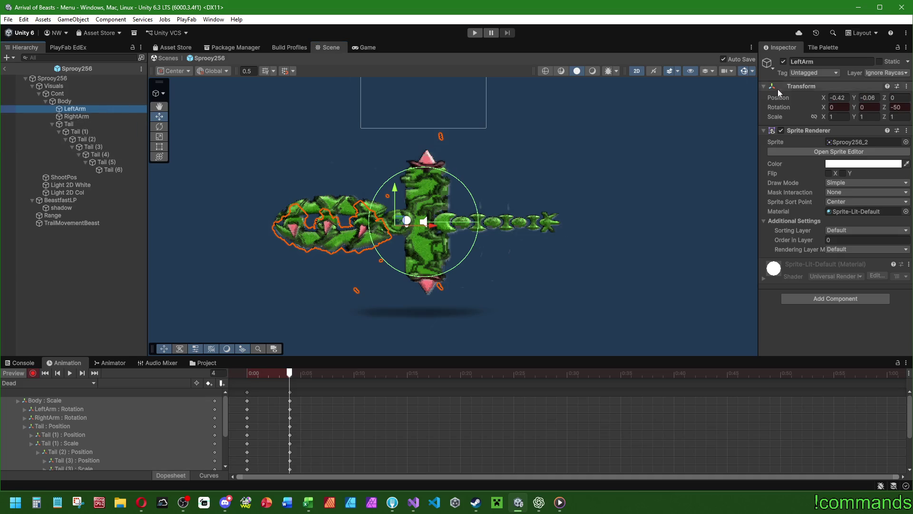
# Step: Key LeftArm's scale down, ending with vertical scale 0.8
pyautogui.click(870, 116)
pyautogui.write('1')
pyautogui.press('Return')
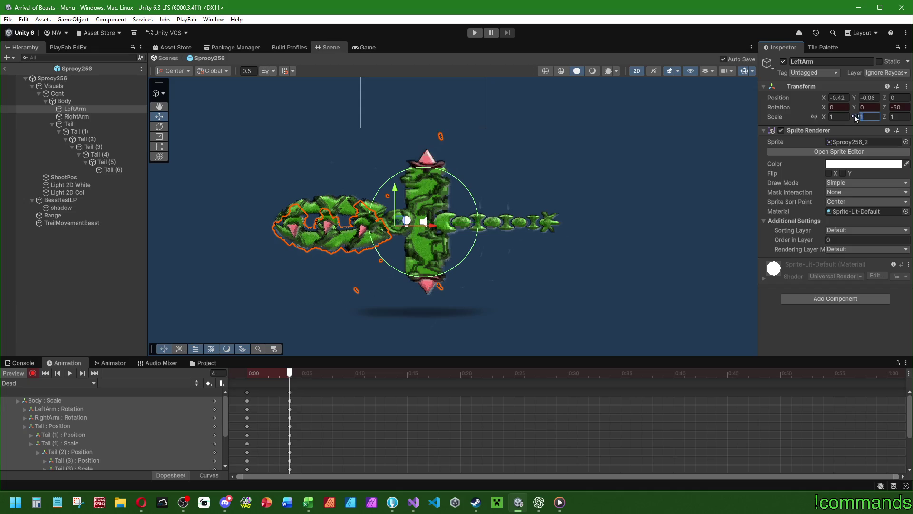
pyautogui.moveTo(824, 117)
pyautogui.mouseDown()
pyautogui.moveTo(817, 113)
pyautogui.moveTo(828, 118)
pyautogui.mouseUp()
pyautogui.press('BackSpace')
pyautogui.click(869, 117)
pyautogui.write('0.8')
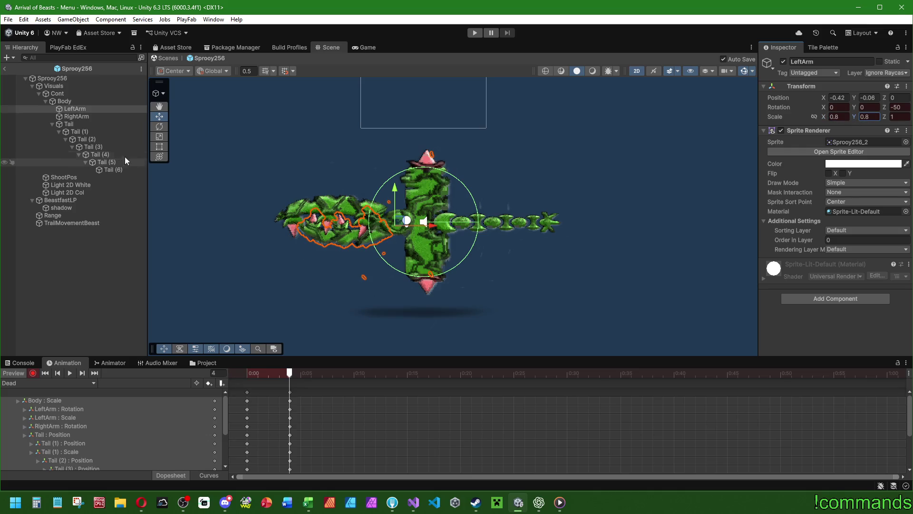
# Step: Set RightArm's X and Y scale to 0.8, then switch over to the SteamDB browser window
pyautogui.click(76, 117)
pyautogui.click(838, 116)
pyautogui.write('0.8')
pyautogui.click(875, 118)
pyautogui.write('0.8')
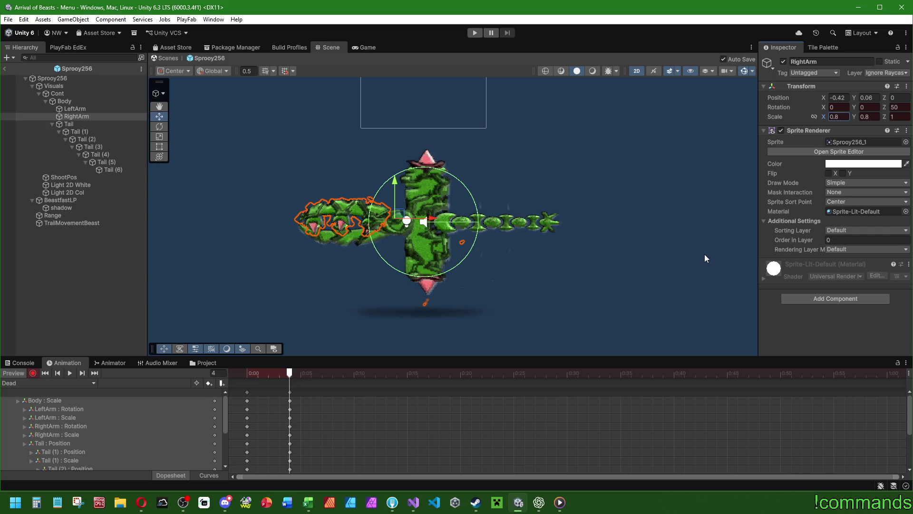
pyautogui.hotkey('alt', 'Tab')
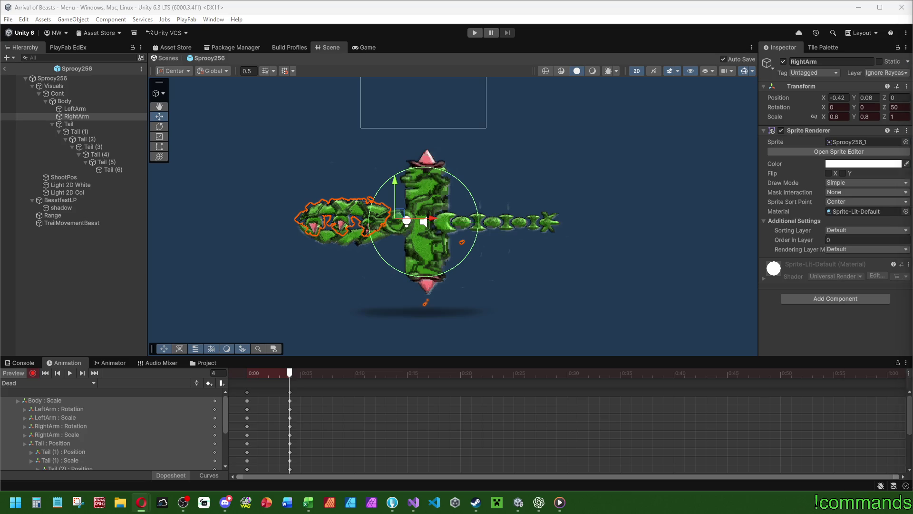
pyautogui.hotkey('alt', 'Tab')
# Step: Open ARC Raiders' SteamDB charts, show the player chart's full history, and jump to the October 2025 release
pyautogui.click(185, 355)
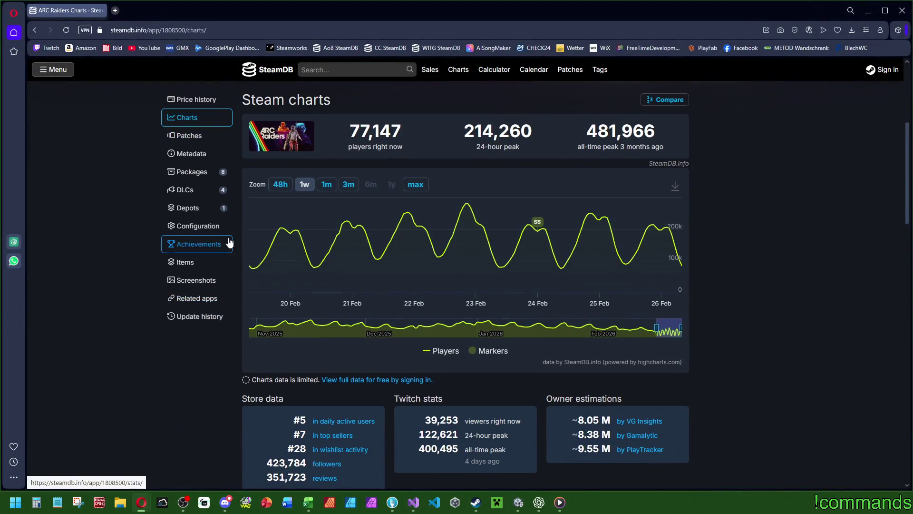
pyautogui.click(417, 185)
pyautogui.moveTo(252, 246)
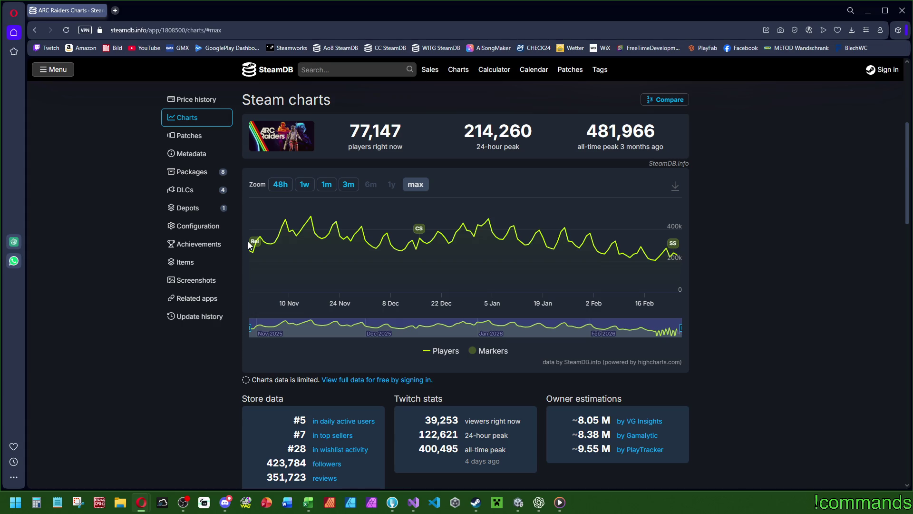
pyautogui.moveTo(249, 225)
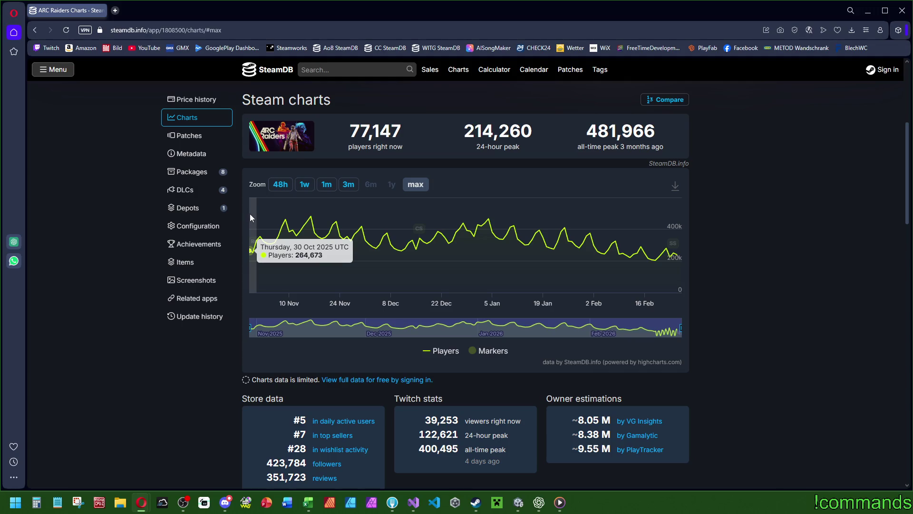
pyautogui.scroll(-5, 251, 218)
pyautogui.scroll(-1, 250, 220)
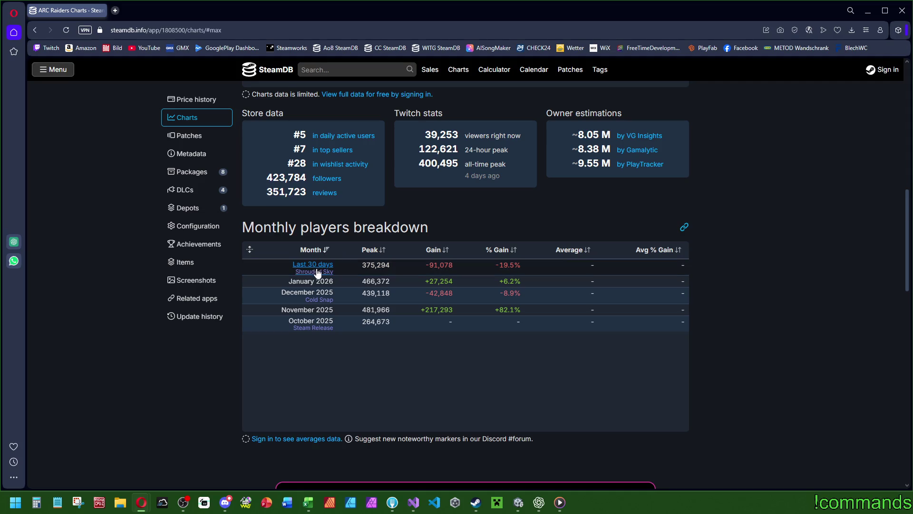
pyautogui.click(307, 331)
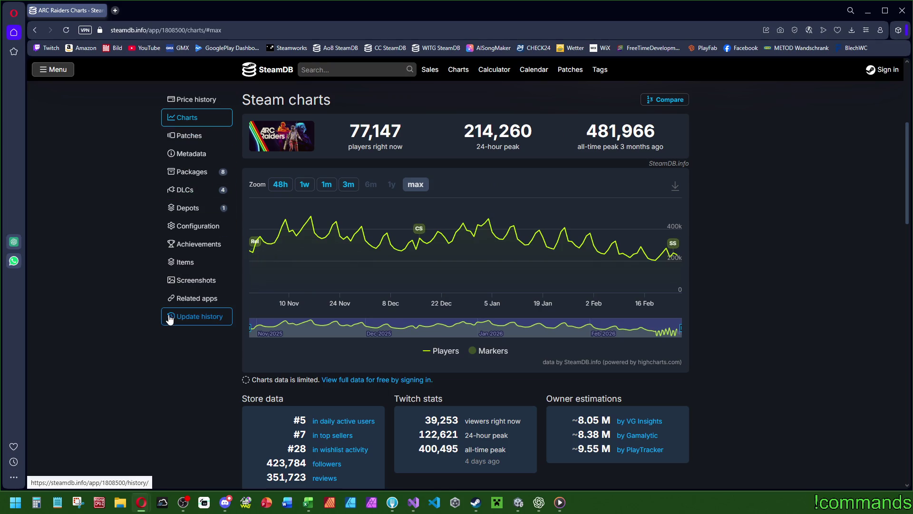
# Step: Scroll down to the followers history chart, climbing from 2022 to about 400k, and inspect its data points
pyautogui.scroll(-5, 172, 318)
pyautogui.scroll(-5, 145, 403)
pyautogui.scroll(-3, 153, 400)
pyautogui.scroll(3, 151, 398)
pyautogui.scroll(-1, 143, 405)
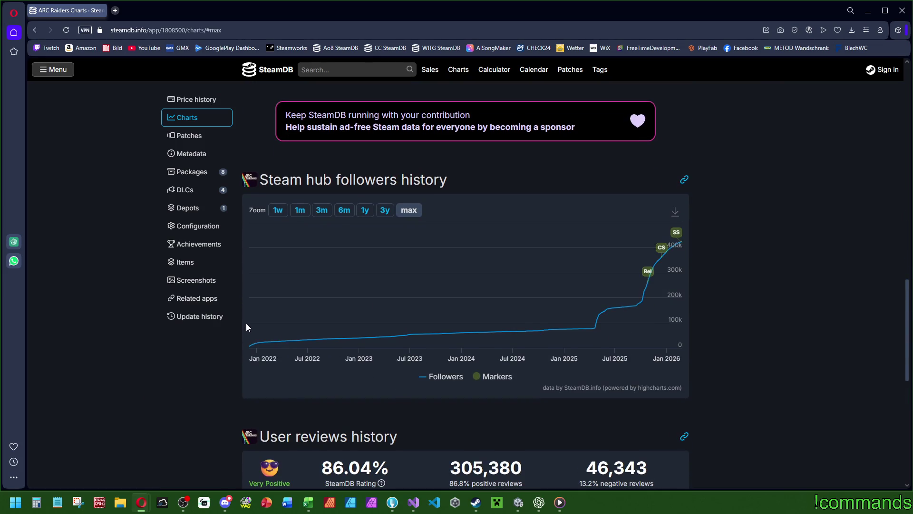
pyautogui.moveTo(250, 323)
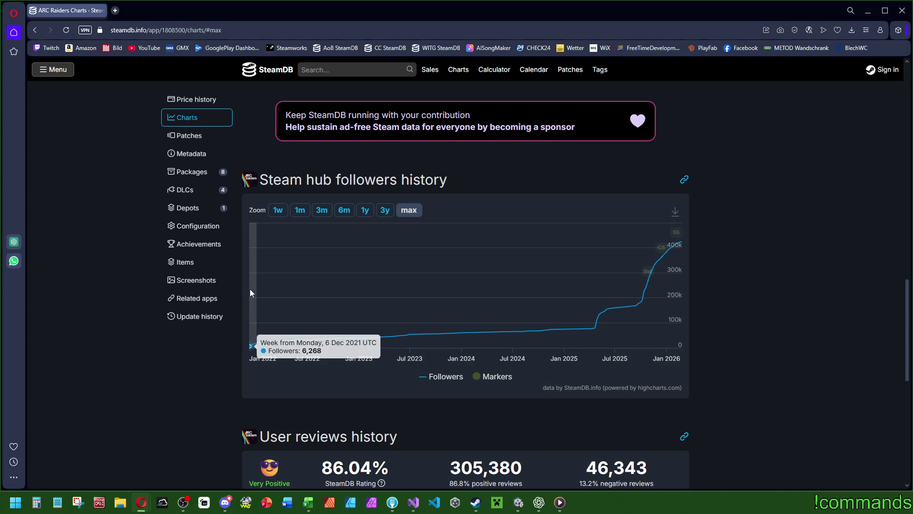
pyautogui.scroll(10, 247, 291)
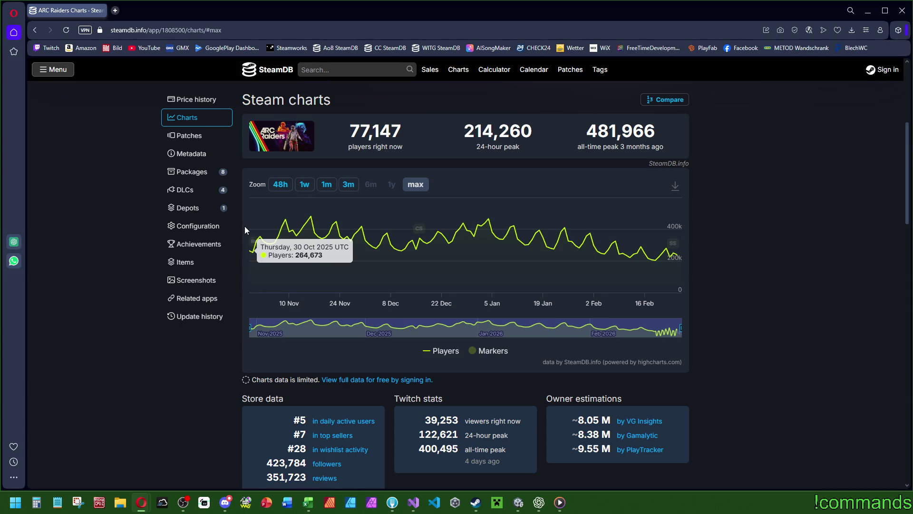
pyautogui.scroll(-3, 244, 226)
pyautogui.scroll(-6, 251, 292)
pyautogui.moveTo(250, 342)
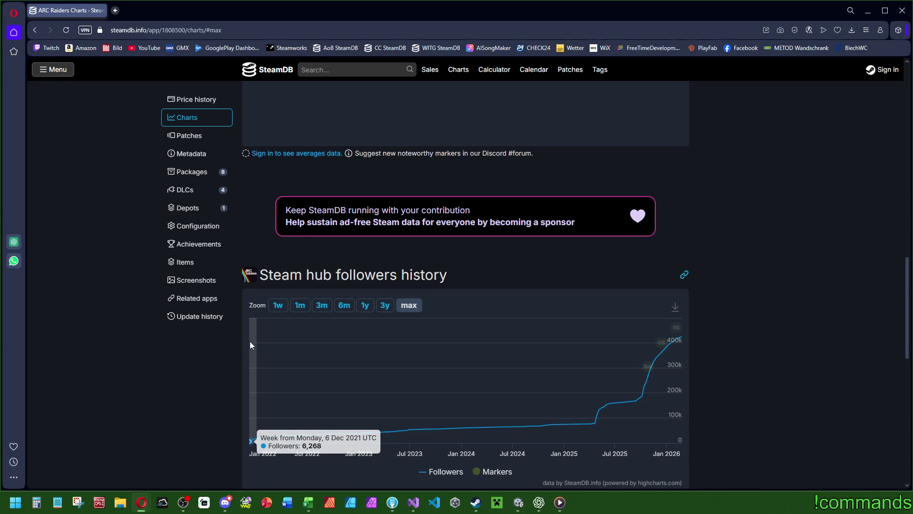
pyautogui.scroll(-2, 251, 343)
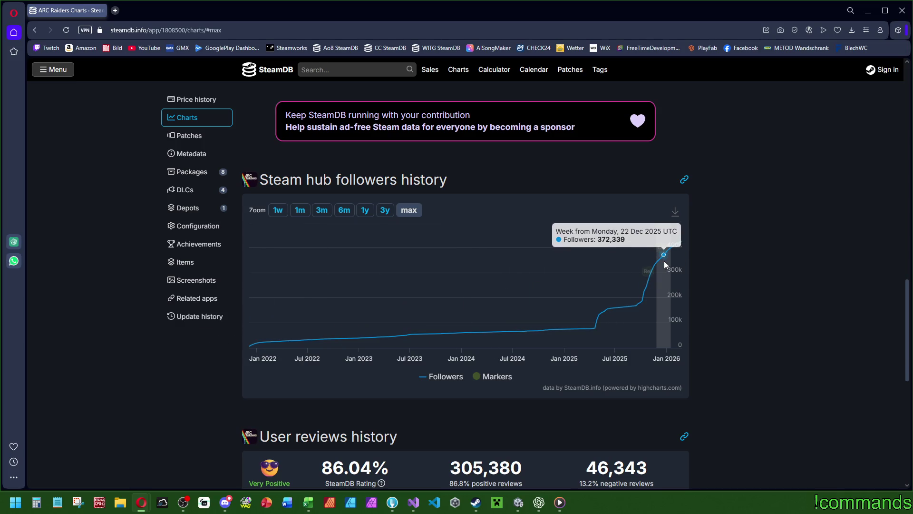
pyautogui.scroll(-5, 618, 309)
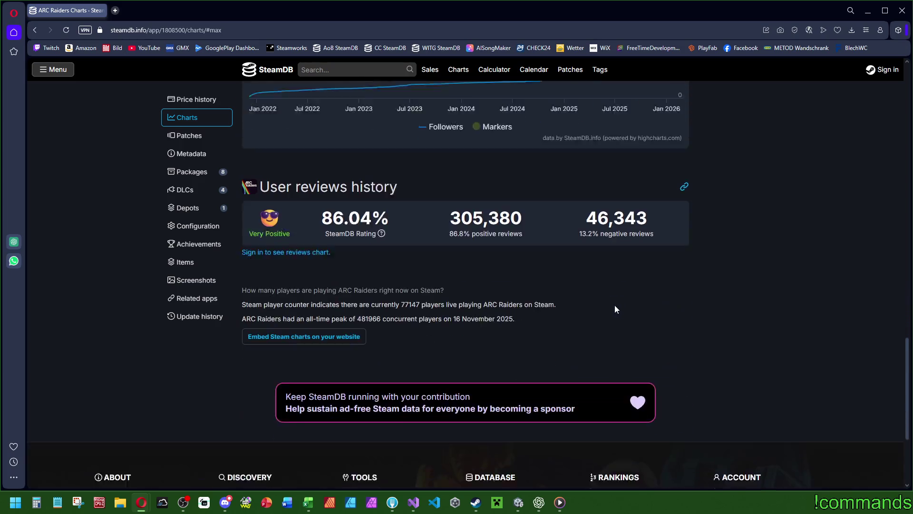
pyautogui.scroll(-1, 628, 295)
pyautogui.scroll(10, 666, 280)
pyautogui.scroll(-2, 709, 354)
pyautogui.scroll(-4, 713, 351)
pyautogui.scroll(6, 600, 236)
pyautogui.scroll(-4, 595, 304)
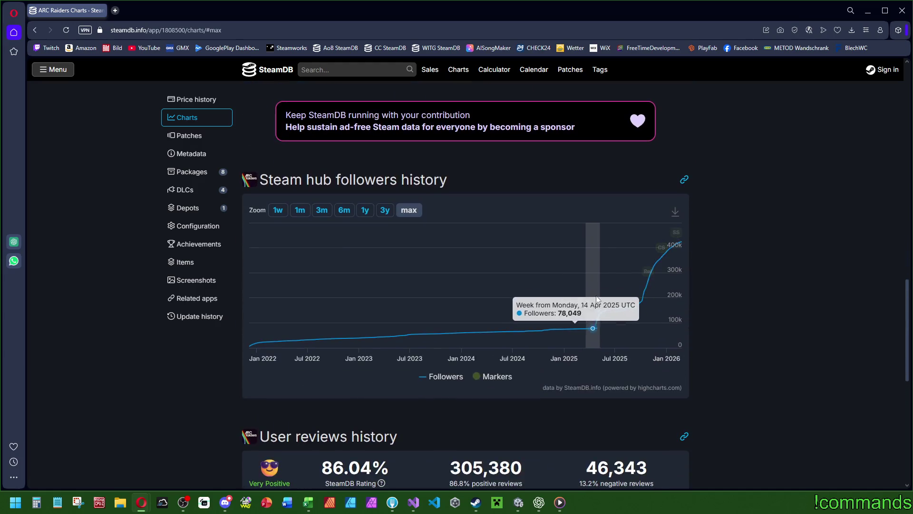
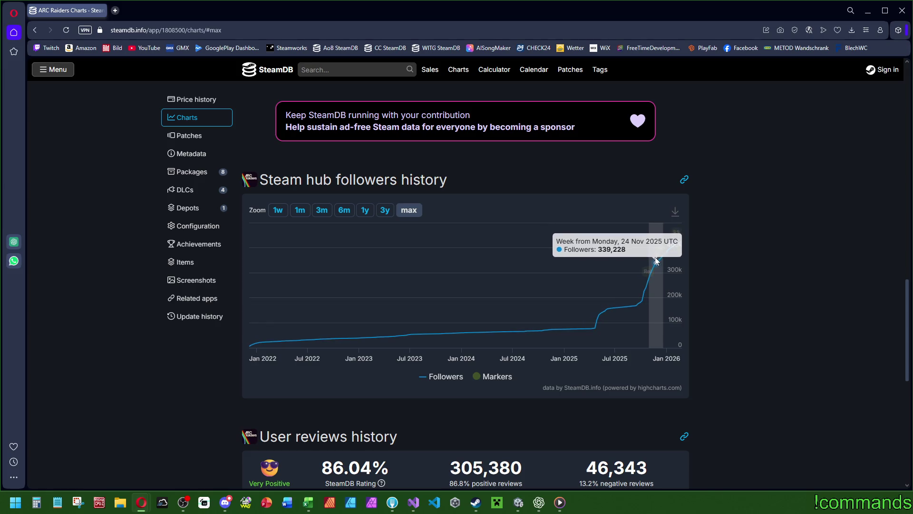
# Step: Zoom SteamDB's ARC Raiders player chart to 1w, covering 20–26 Feb
pyautogui.scroll(10, 580, 264)
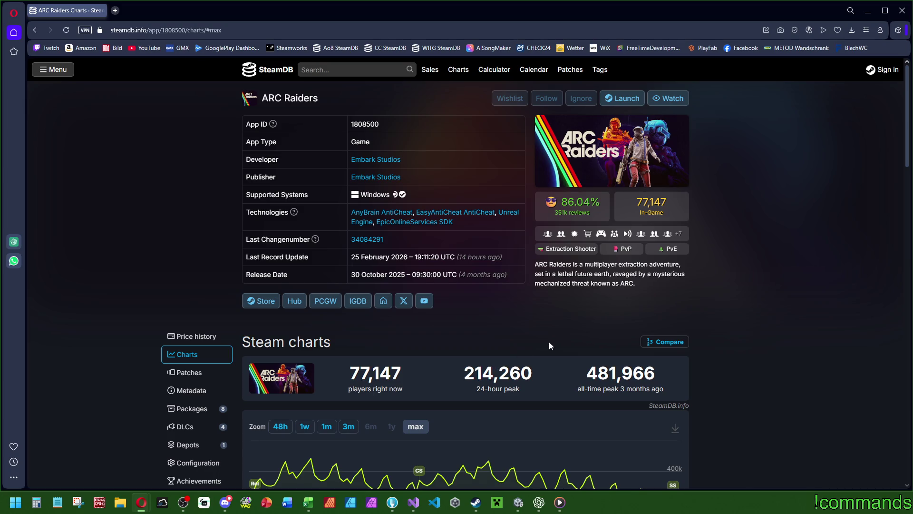
pyautogui.scroll(-4, 332, 227)
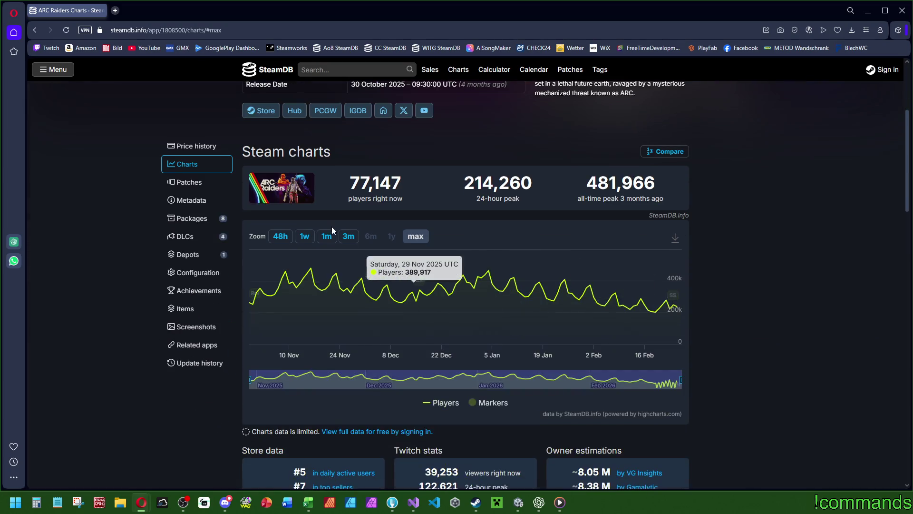
pyautogui.click(305, 237)
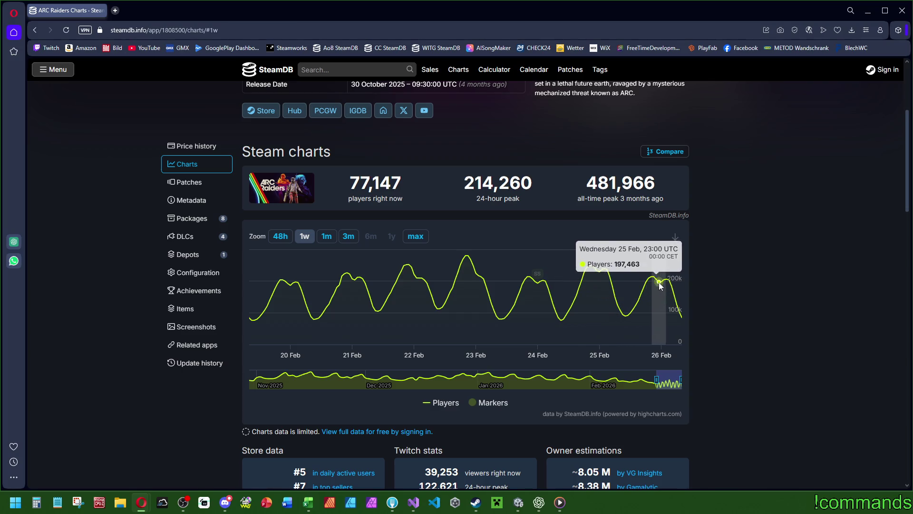
pyautogui.scroll(4, 743, 310)
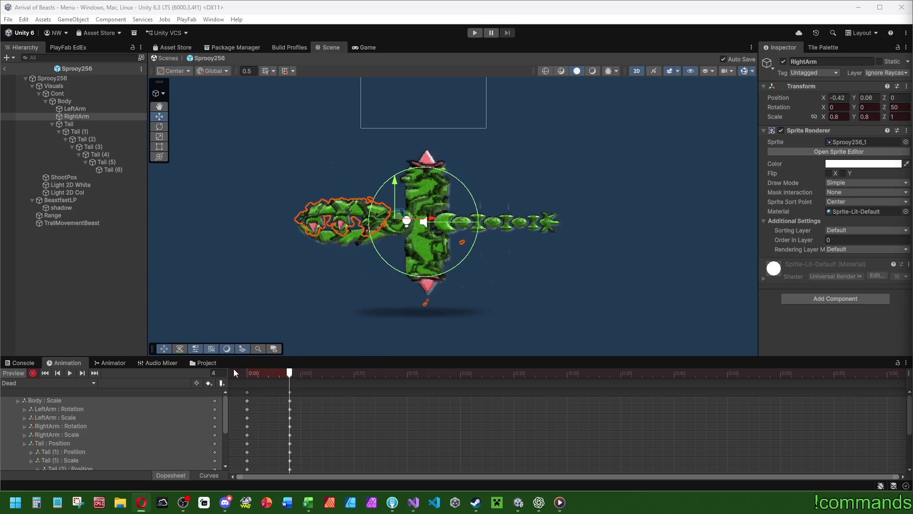
# Step: Select Body and scale it down to 0.1 at the Dead clip's final frame
pyautogui.moveTo(248, 370)
pyautogui.mouseDown()
pyautogui.moveTo(289, 379)
pyautogui.moveTo(684, 376)
pyautogui.moveTo(673, 375)
pyautogui.mouseUp()
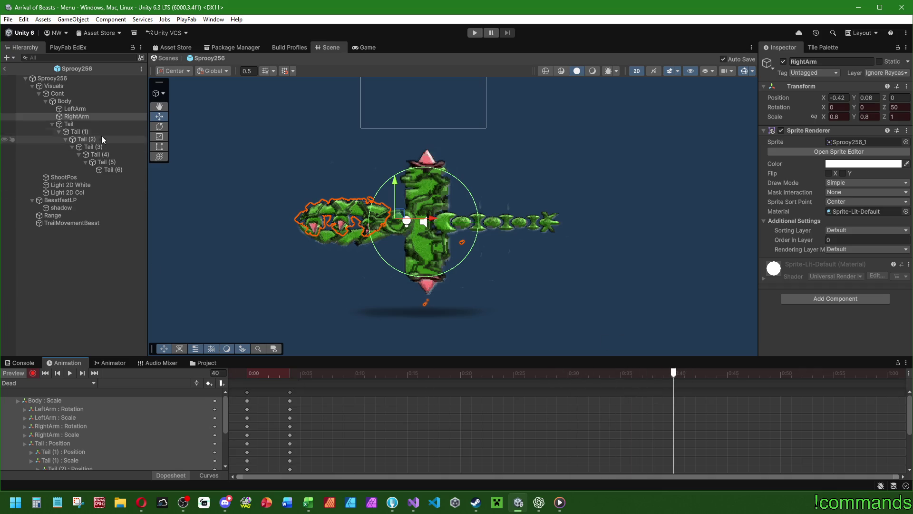
pyautogui.click(88, 102)
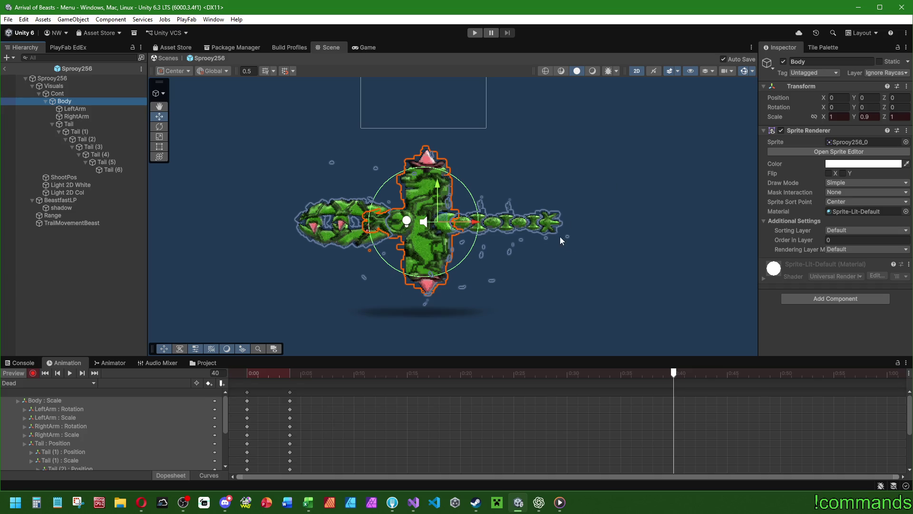
pyautogui.moveTo(855, 116); pyautogui.dragTo(843, 118)
pyautogui.click(877, 119)
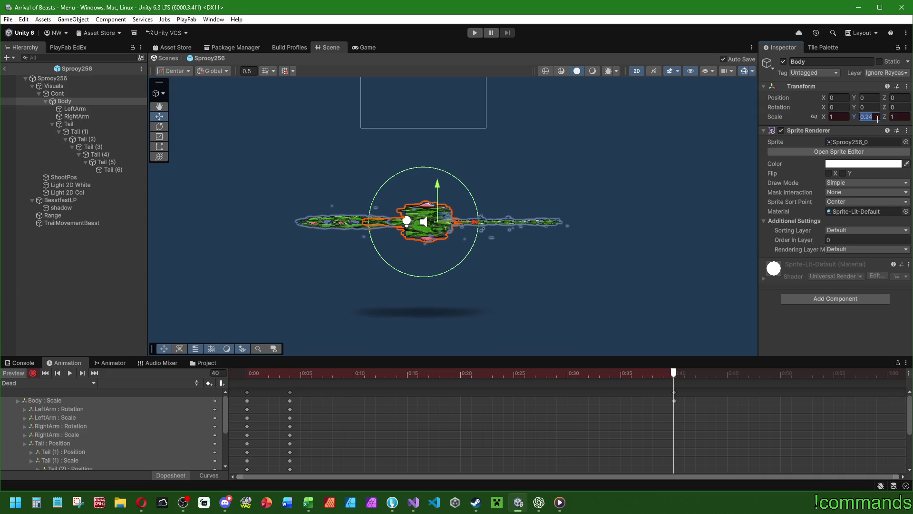
pyautogui.write('0.1')
pyautogui.click(844, 116)
pyautogui.write('0.1')
pyautogui.press('Tab')
pyautogui.press('Tab')
pyautogui.write('0')
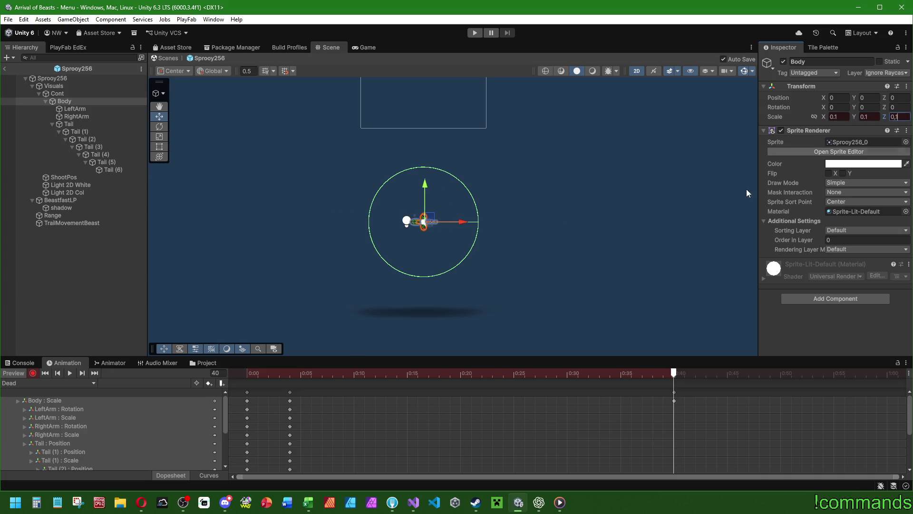
# Step: Preview the shrink and add a Body scale key of 0.1 at 0:10
pyautogui.click(69, 373)
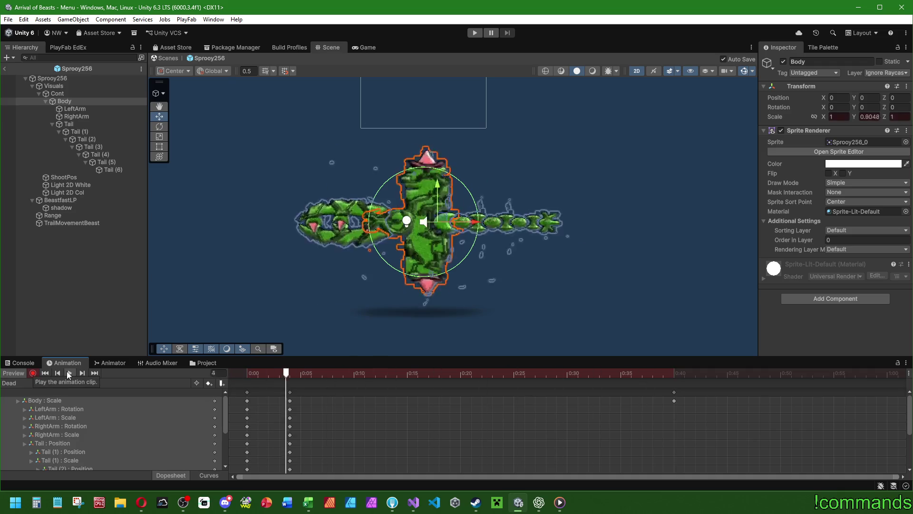
pyautogui.click(569, 373)
pyautogui.moveTo(573, 364)
pyautogui.mouseDown()
pyautogui.moveTo(652, 373)
pyautogui.moveTo(375, 380)
pyautogui.moveTo(418, 384)
pyautogui.moveTo(341, 376)
pyautogui.moveTo(354, 377)
pyautogui.mouseUp()
pyautogui.doubleClick(870, 116)
pyautogui.write('0.1')
pyautogui.press('Return')
# Step: Lower the Body's vertical scale to 0.05 at the final frame and replay the clip
pyautogui.moveTo(284, 381); pyautogui.dragTo(151, 379)
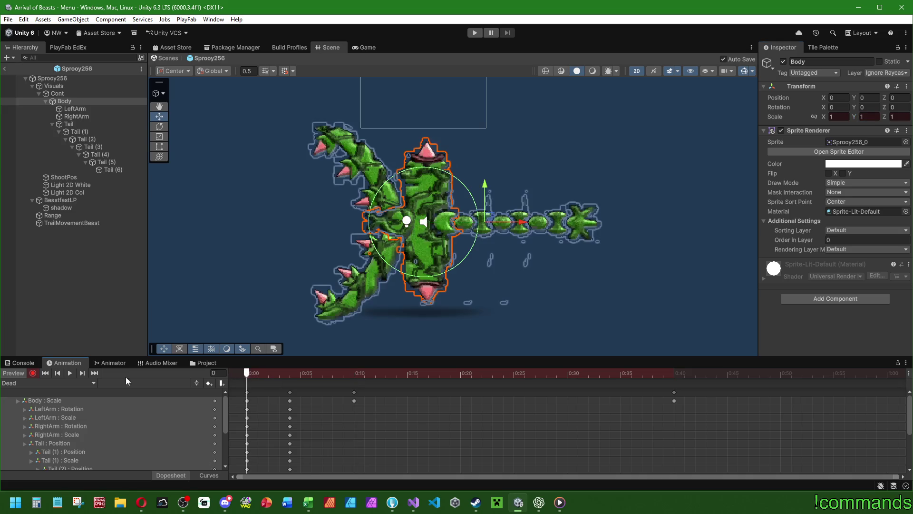
pyautogui.click(65, 372)
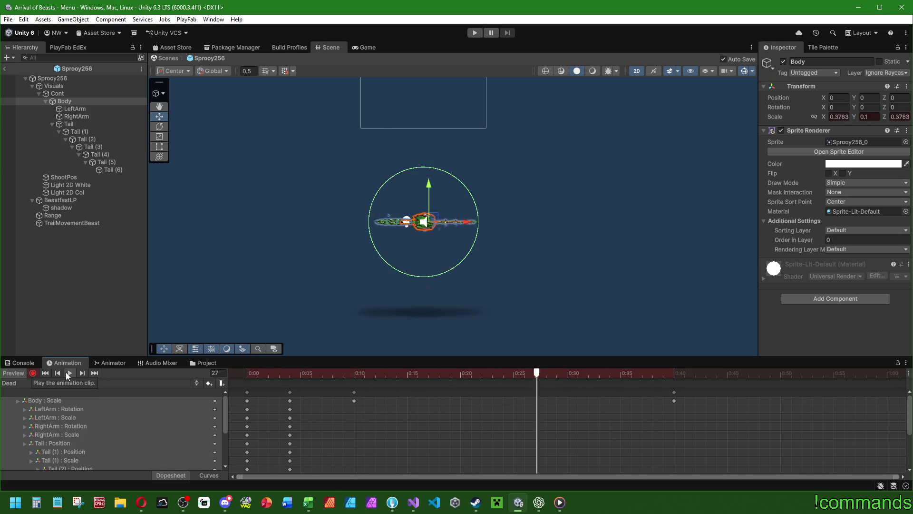
pyautogui.click(675, 372)
pyautogui.doubleClick(870, 117)
pyautogui.write('0,05')
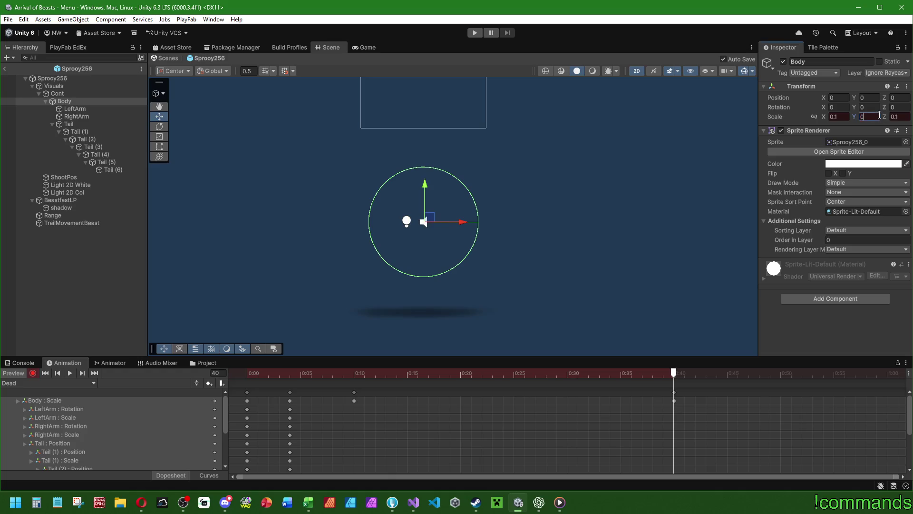
pyautogui.press('Return')
pyautogui.click(70, 372)
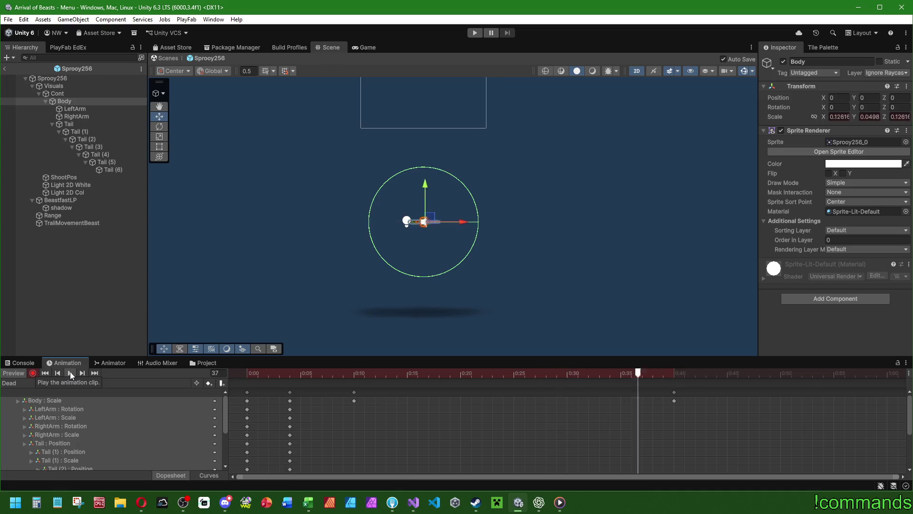
pyautogui.click(70, 372)
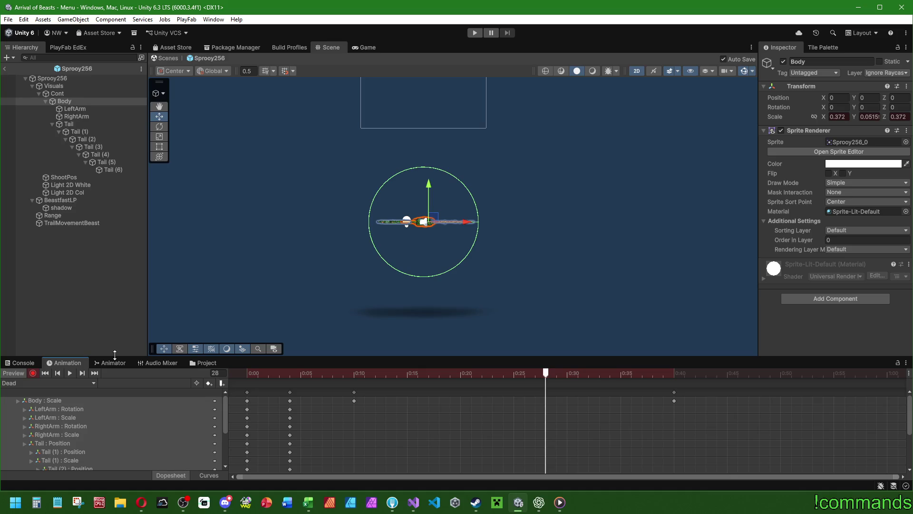
pyautogui.moveTo(241, 375)
pyautogui.mouseDown()
pyautogui.moveTo(321, 378)
pyautogui.moveTo(290, 375)
pyautogui.mouseUp()
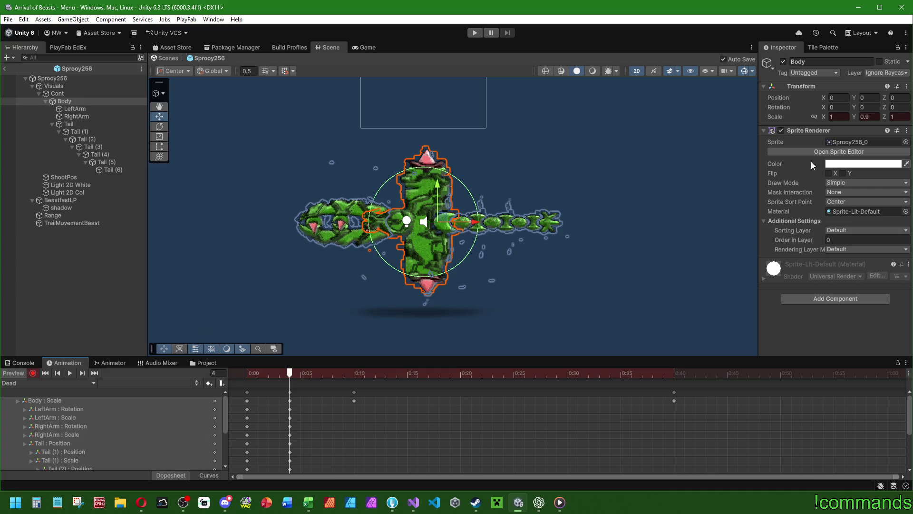
# Step: Select Body through Tail (6) and record a sprite colour key for them
pyautogui.click(110, 170)
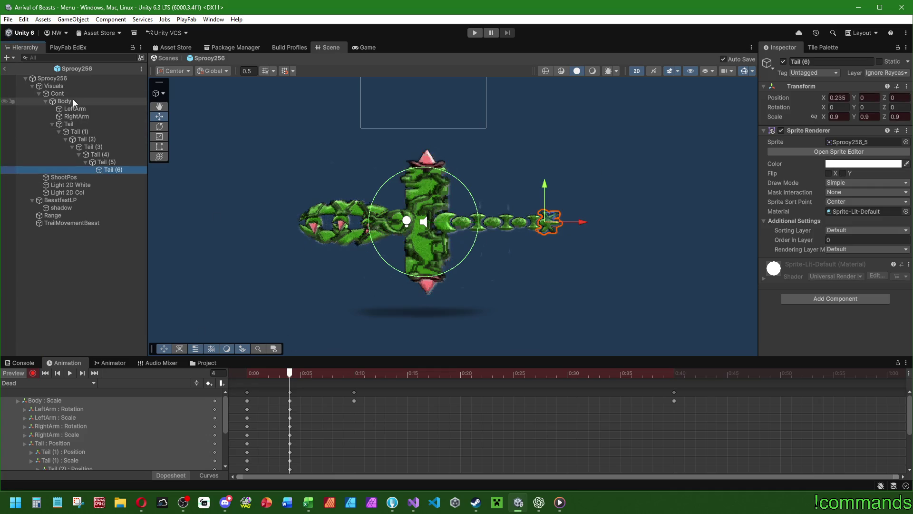
pyautogui.keyDown('shift'); pyautogui.click(74, 101); pyautogui.keyUp('shift')
pyautogui.click(863, 164)
pyautogui.moveTo(904, 352)
pyautogui.mouseDown()
pyautogui.moveTo(868, 351)
pyautogui.moveTo(894, 351)
pyautogui.mouseUp()
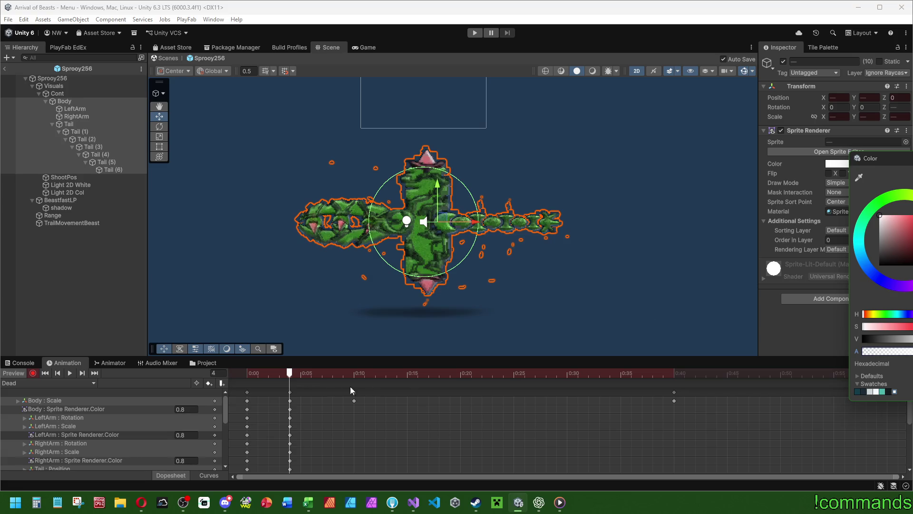
pyautogui.click(343, 373)
# Step: Lower the selected parts' alpha toward 0 at the clip's final frame, frame 40
pyautogui.click(674, 376)
pyautogui.click(864, 163)
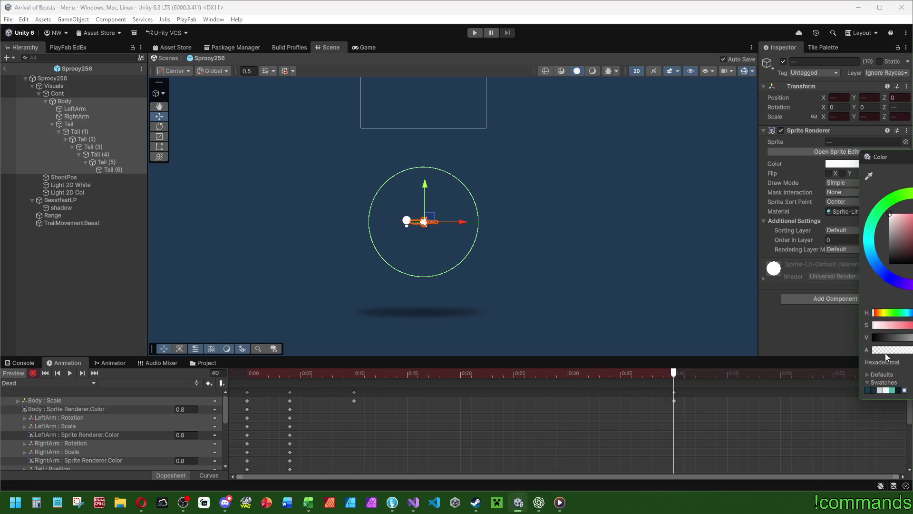
pyautogui.moveTo(887, 351); pyautogui.dragTo(873, 351)
pyautogui.moveTo(236, 371)
pyautogui.mouseDown()
pyautogui.moveTo(546, 376)
pyautogui.moveTo(409, 395)
pyautogui.moveTo(243, 390)
pyautogui.moveTo(651, 391)
pyautogui.moveTo(677, 381)
pyautogui.moveTo(554, 370)
pyautogui.moveTo(240, 371)
pyautogui.mouseUp()
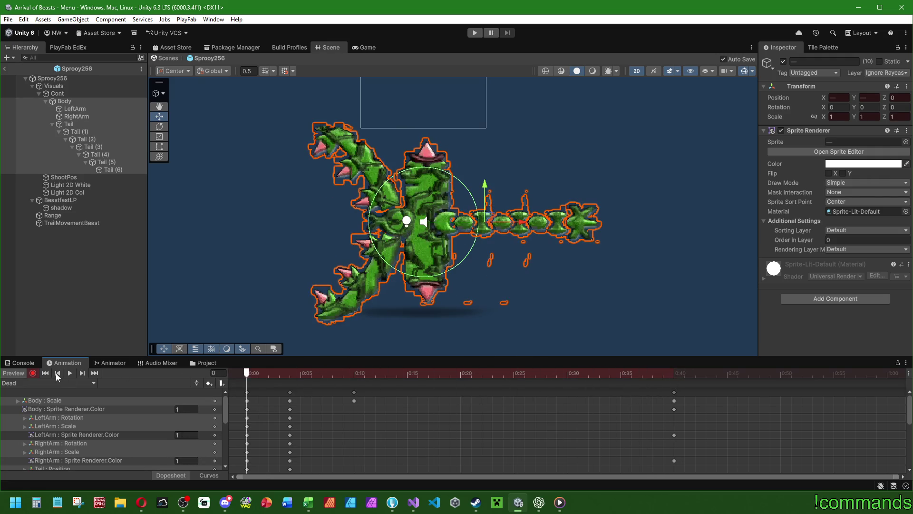
pyautogui.click(14, 383)
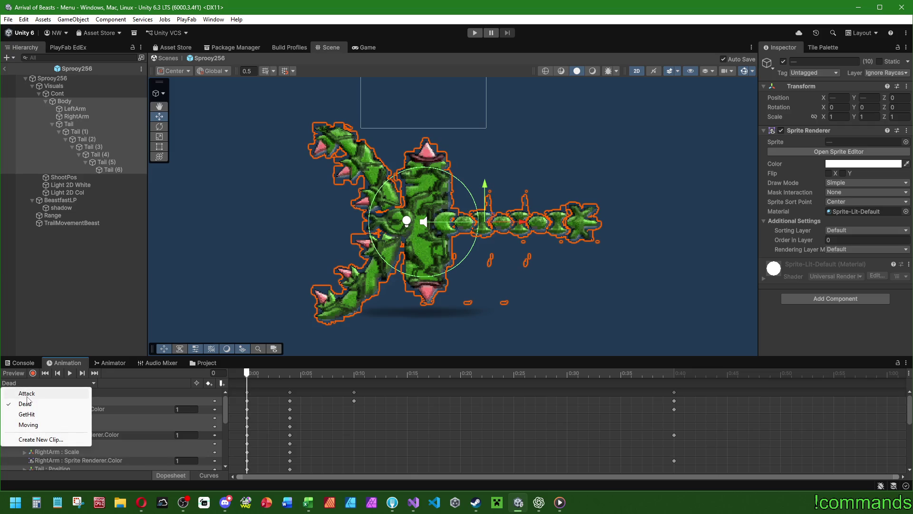
# Step: Browse the GetHit, Dead and Attack clips, briefly previewing Attack
pyautogui.click(26, 414)
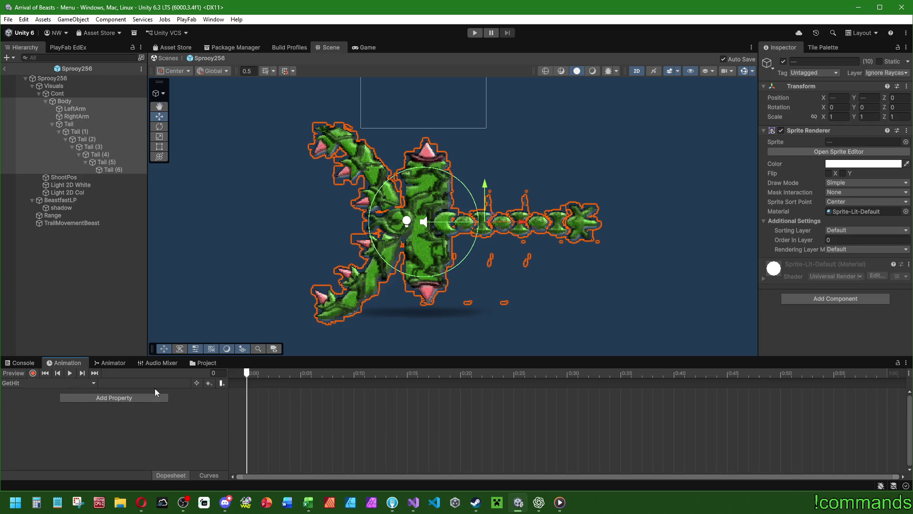
pyautogui.click(35, 383)
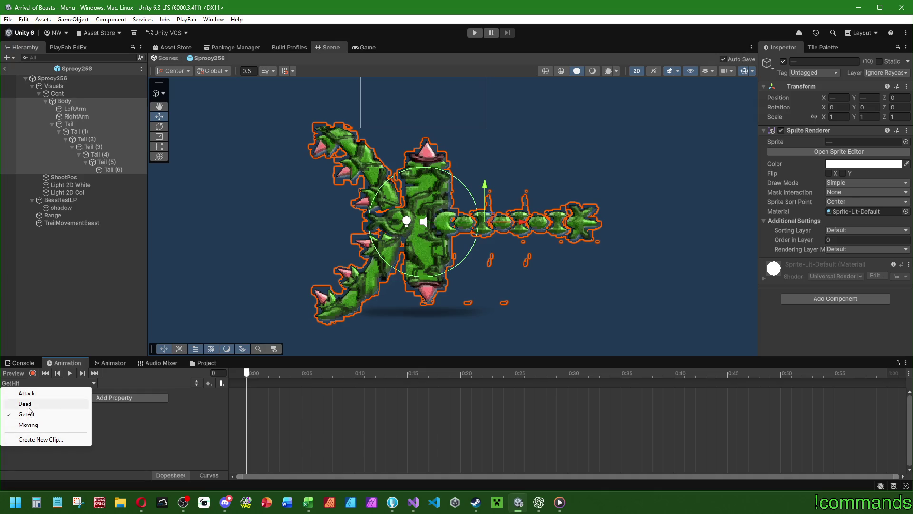
pyautogui.click(26, 403)
pyautogui.click(26, 393)
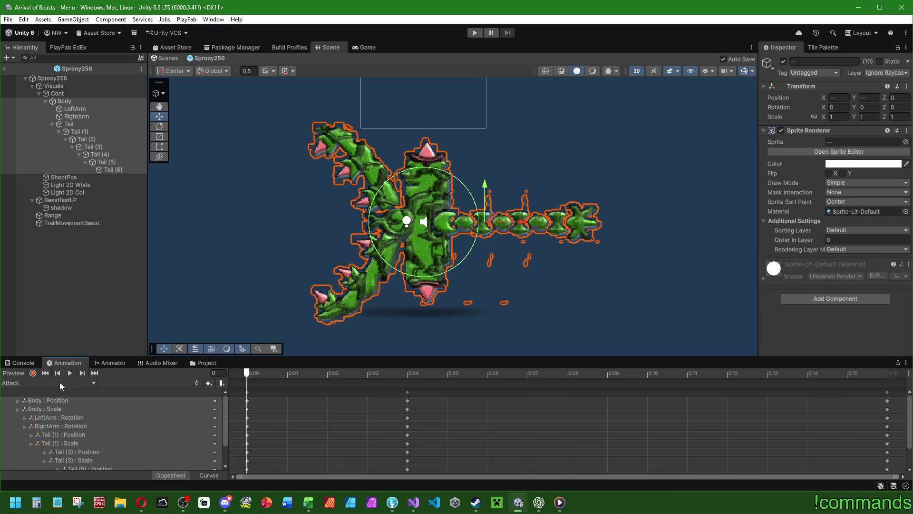
pyautogui.click(327, 372)
pyautogui.press('space')
# Step: Settle on the empty GetHit clip, then exit the prefab to the Menu scene's Assets
pyautogui.click(17, 383)
pyautogui.click(27, 403)
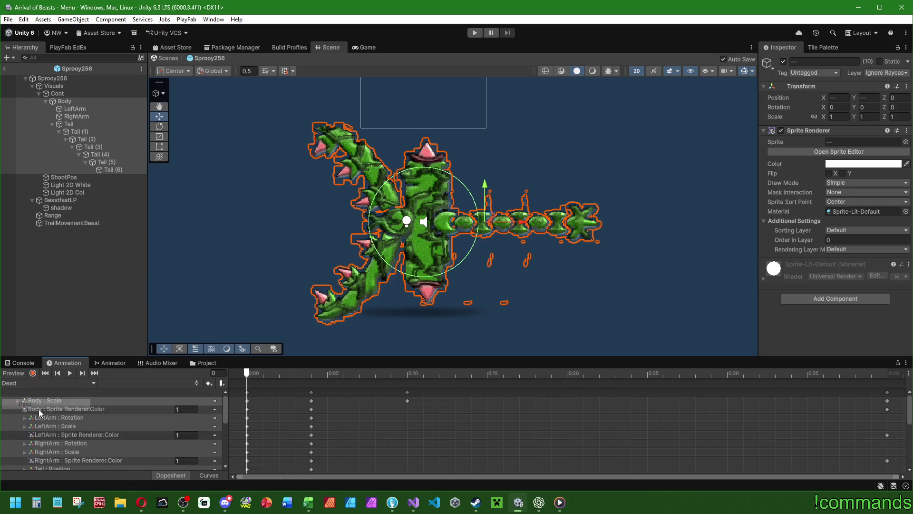
pyautogui.click(18, 382)
pyautogui.click(28, 424)
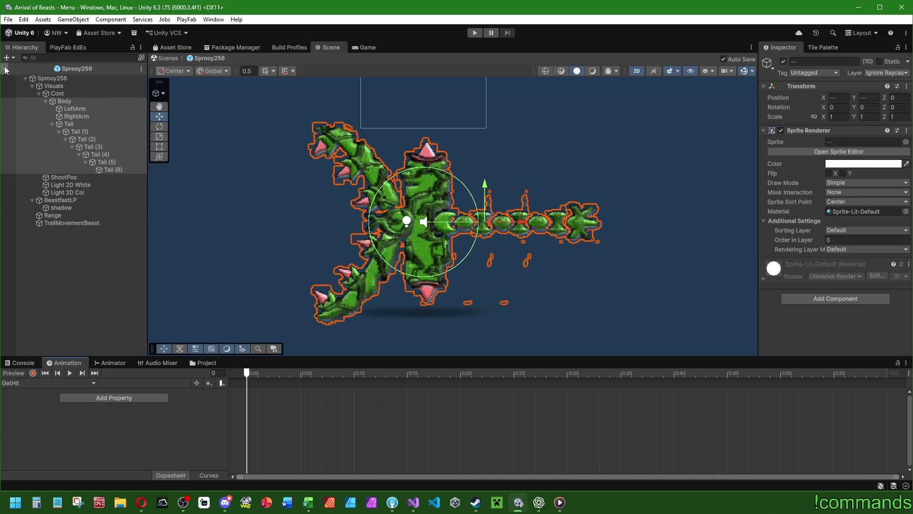
pyautogui.click(6, 70)
pyautogui.click(202, 362)
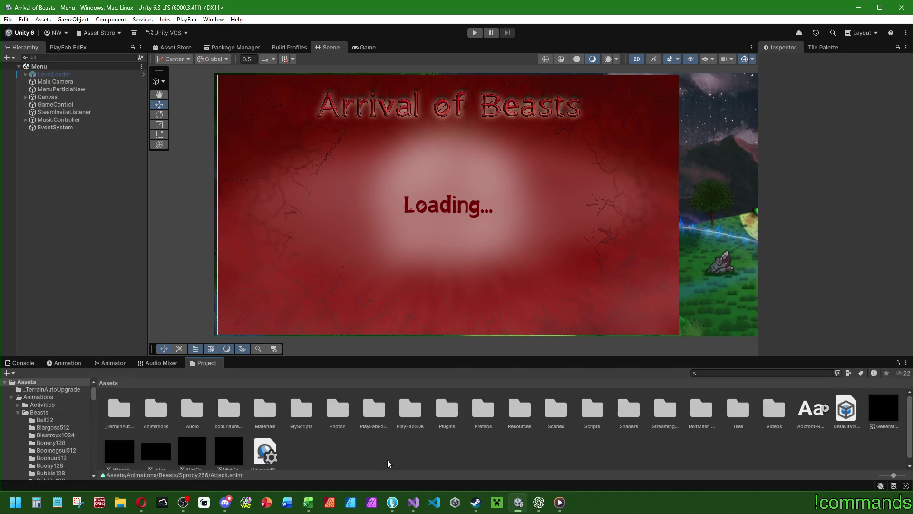
pyautogui.doubleClick(483, 408)
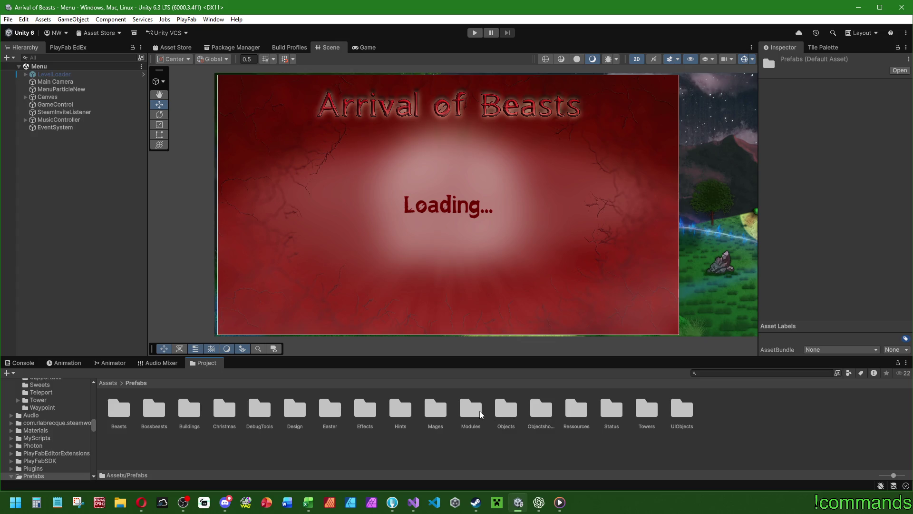
pyautogui.doubleClick(153, 410)
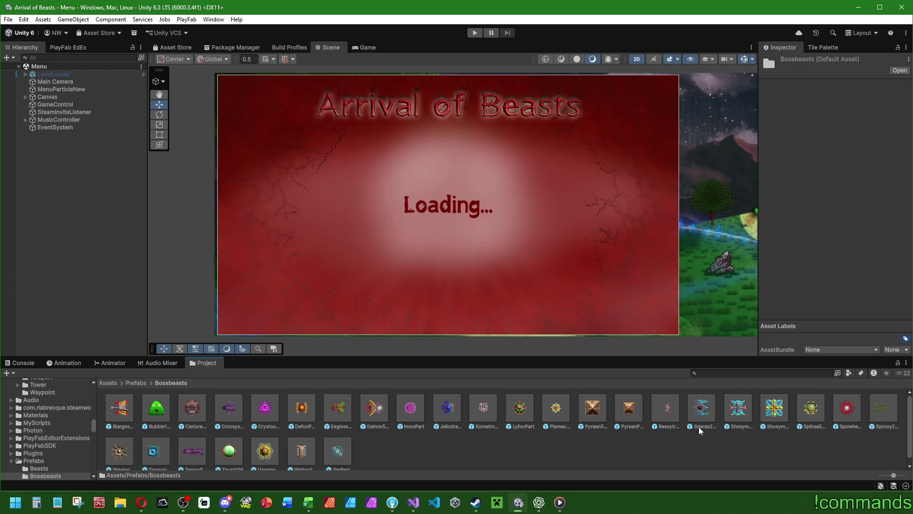
pyautogui.doubleClick(666, 409)
pyautogui.click(109, 363)
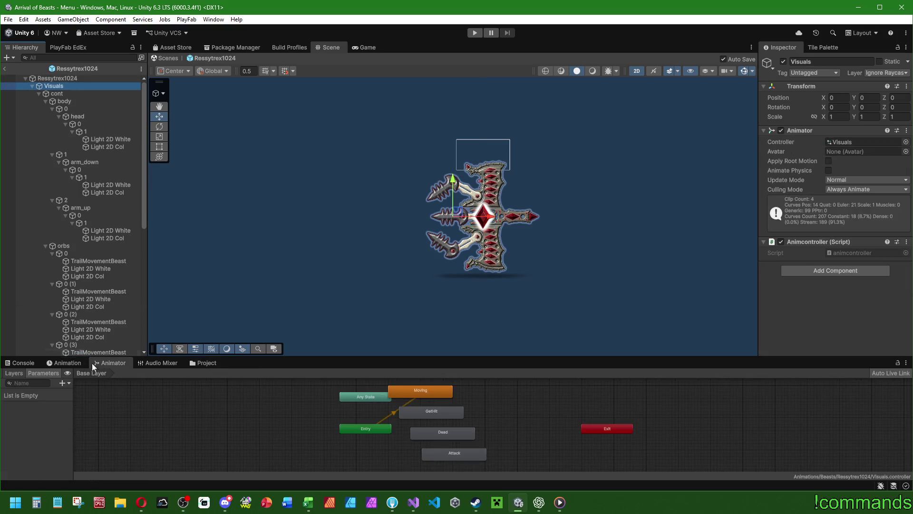
pyautogui.click(78, 363)
pyautogui.click(106, 363)
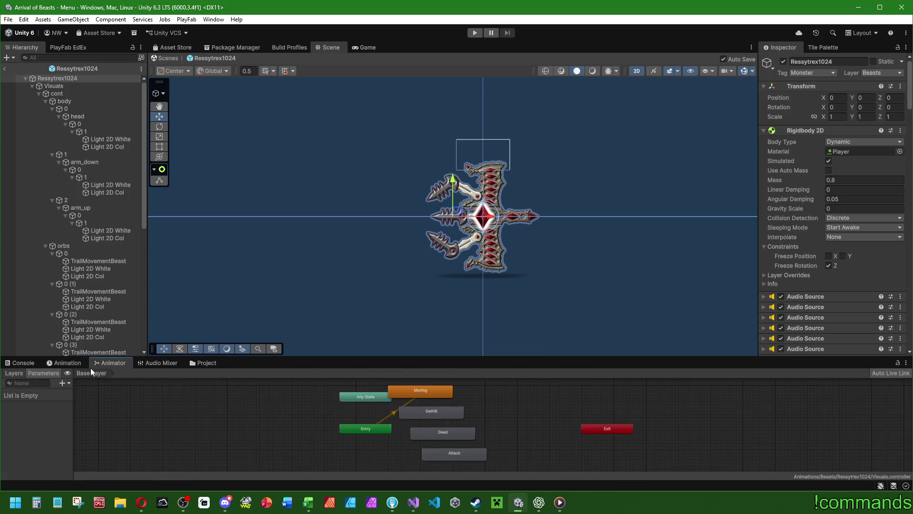
pyautogui.click(76, 363)
pyautogui.click(79, 86)
pyautogui.click(38, 382)
pyautogui.click(43, 414)
pyautogui.click(71, 373)
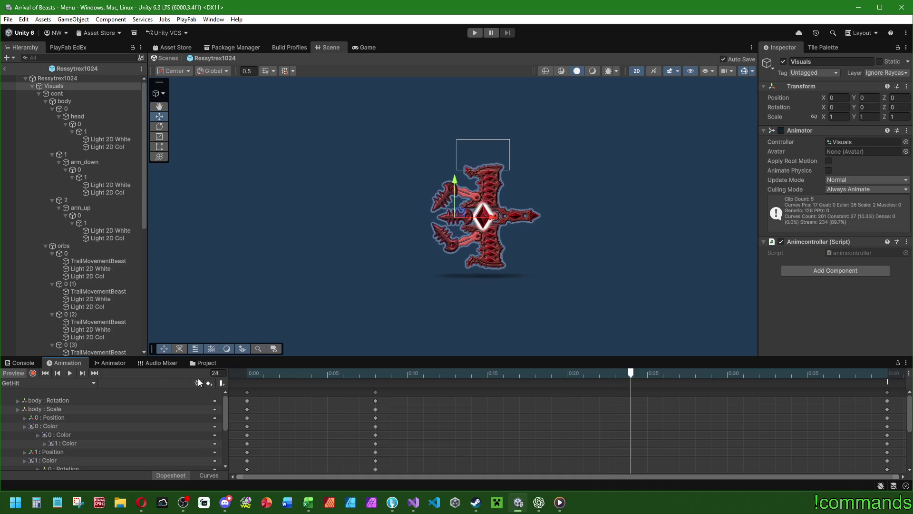
pyautogui.moveTo(244, 373); pyautogui.dragTo(378, 374)
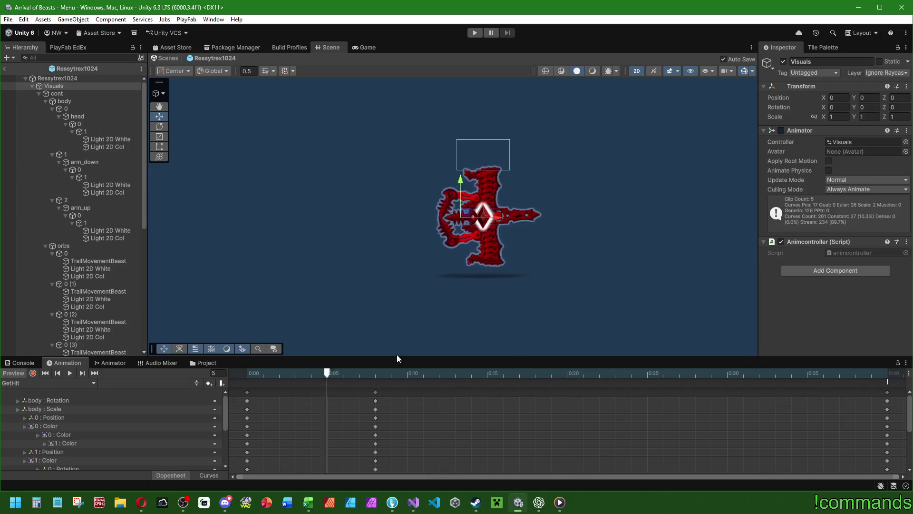
pyautogui.click(13, 373)
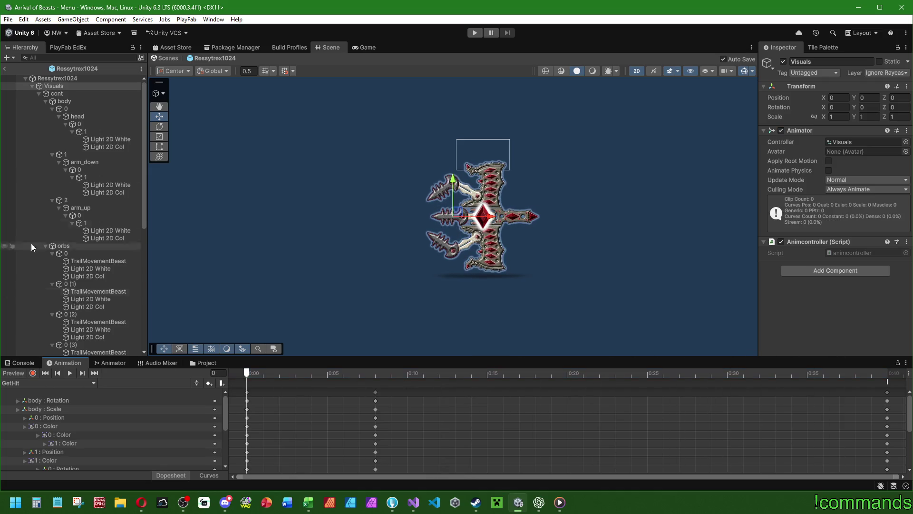
pyautogui.click(6, 67)
pyautogui.click(22, 362)
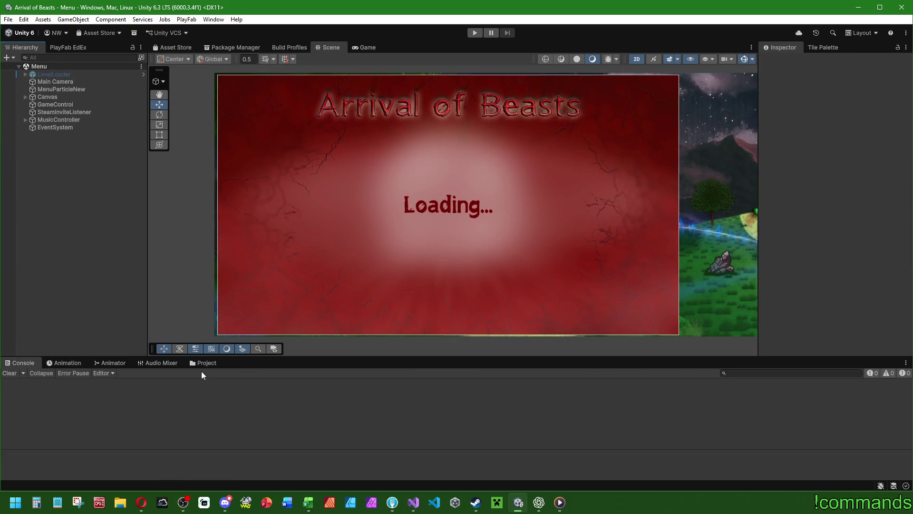
pyautogui.click(204, 362)
# Step: Open the Sprooy256 prefab in Prefab Mode and check the Console messages
pyautogui.doubleClick(880, 409)
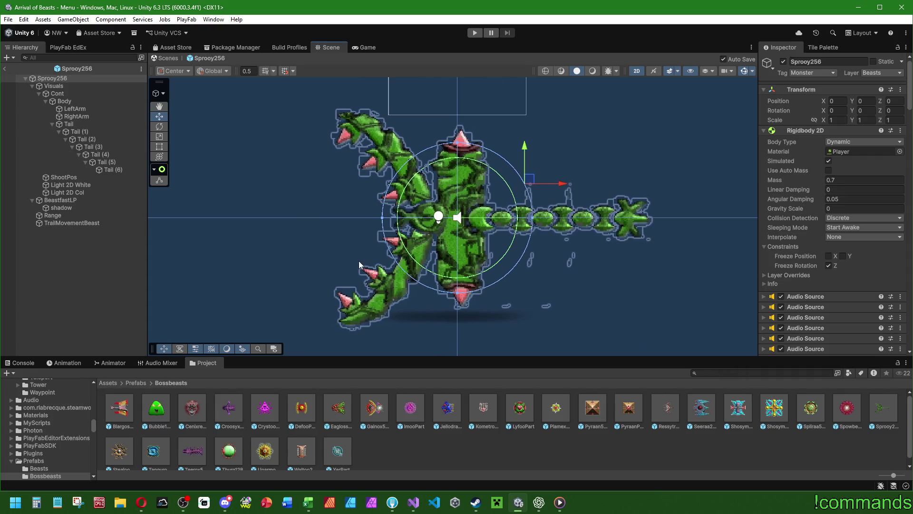
pyautogui.click(427, 444)
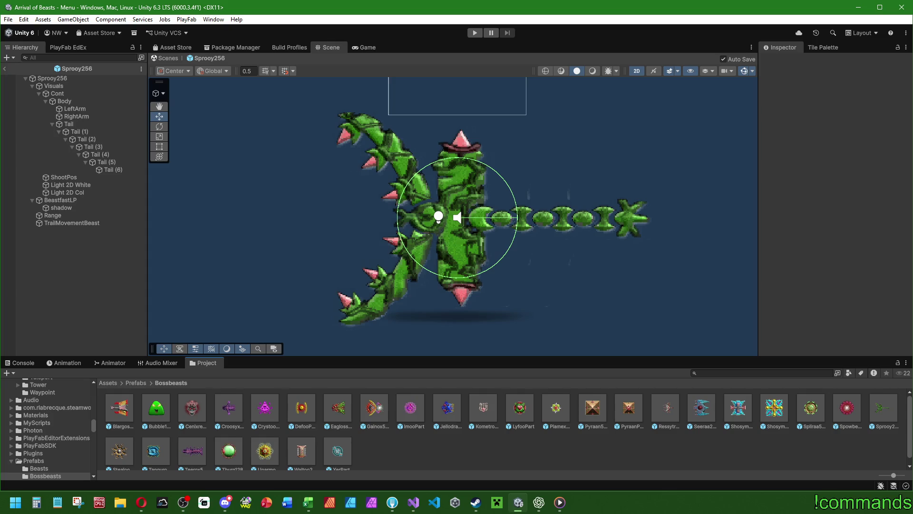
pyautogui.click(19, 363)
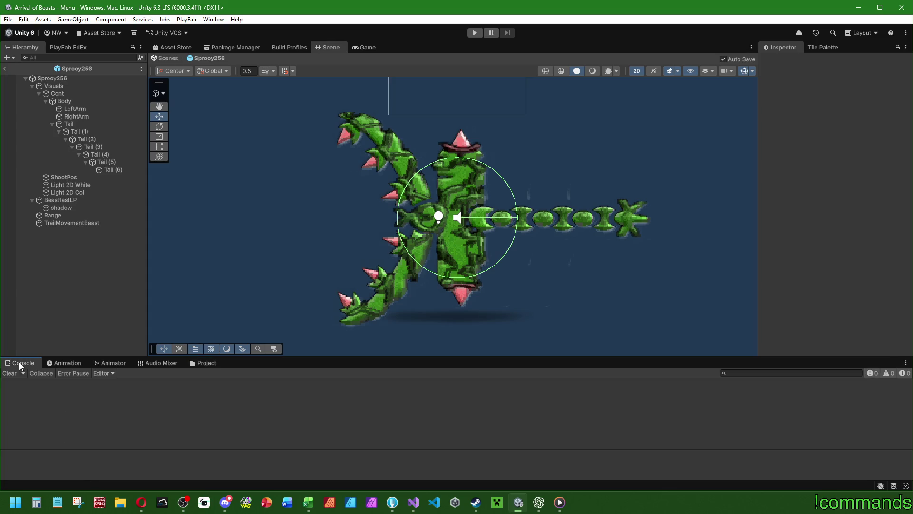
pyautogui.click(205, 363)
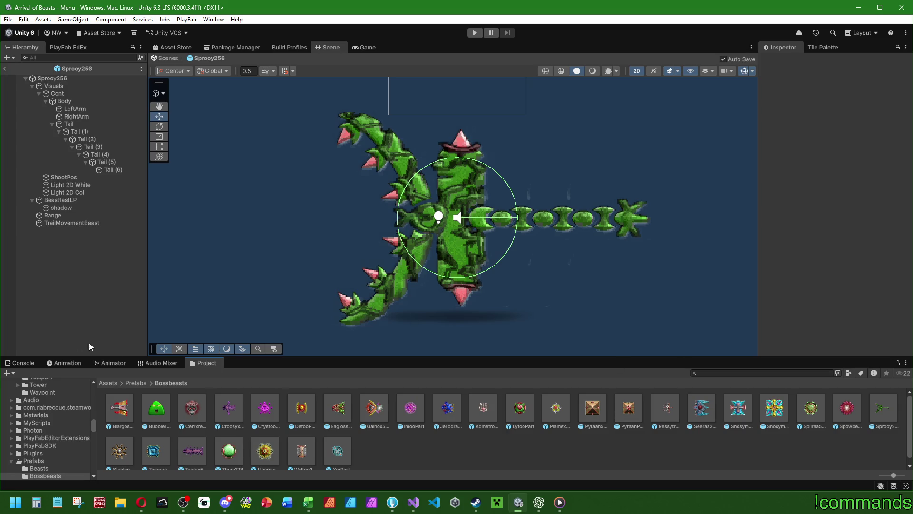
# Step: Drag the bottom panel's divider up slightly to enlarge the Project panel
pyautogui.moveTo(303, 357); pyautogui.dragTo(303, 349)
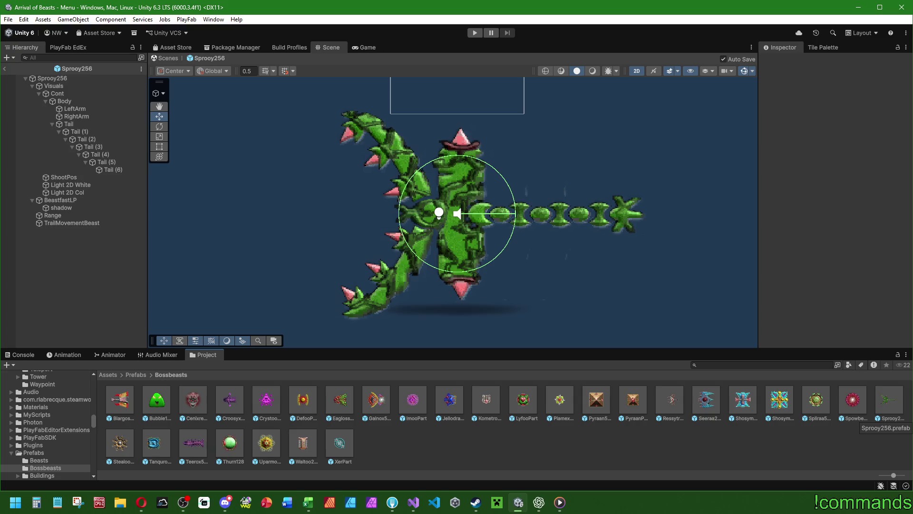
# Step: Switch the bottom panel to the Animator to see the Moving, GetHit, Dead and Attack states
pyautogui.click(112, 355)
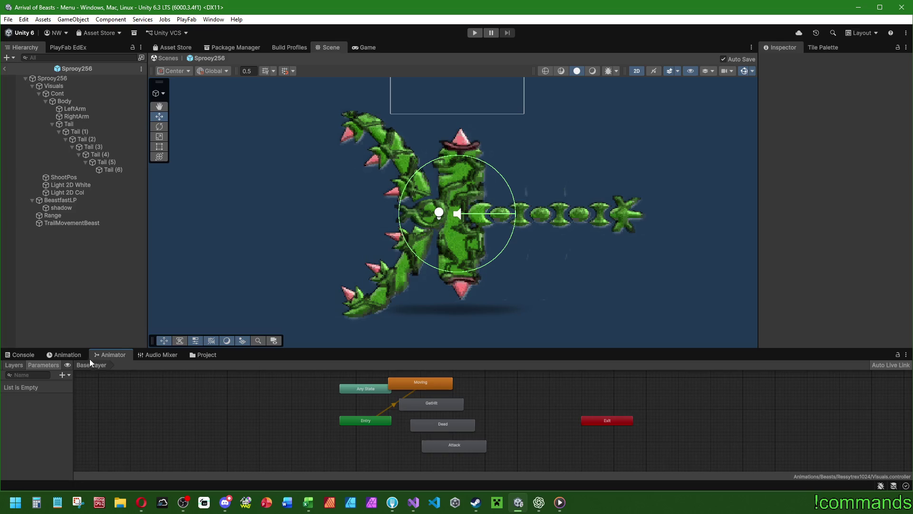
# Step: Select Visuals, load the empty GetHit clip, start recording and move the playhead to frame 5
pyautogui.click(64, 354)
pyautogui.click(70, 86)
pyautogui.click(65, 376)
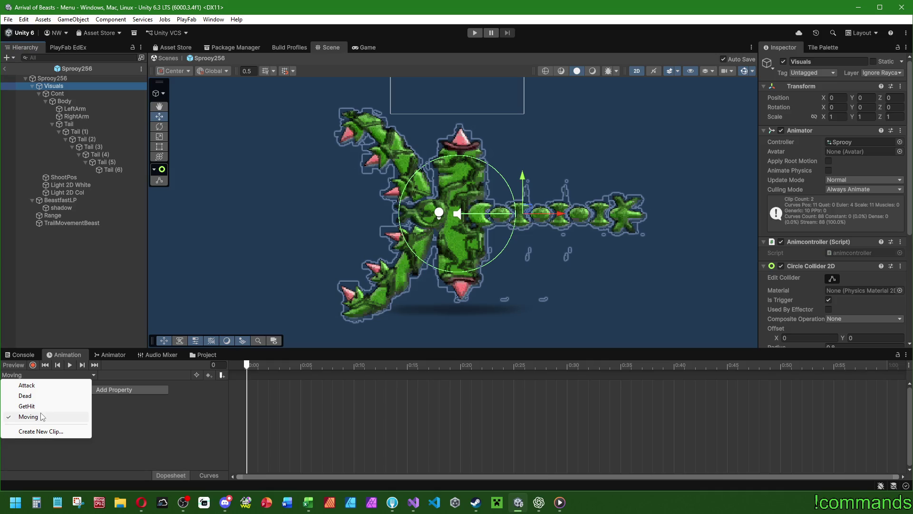
pyautogui.click(34, 396)
pyautogui.click(36, 375)
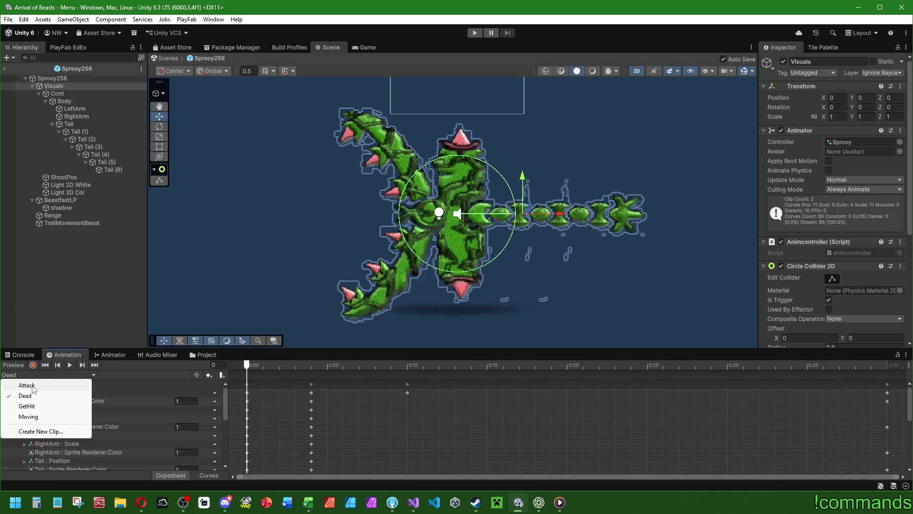
pyautogui.click(32, 377)
pyautogui.click(32, 377)
pyautogui.click(33, 407)
pyautogui.click(33, 365)
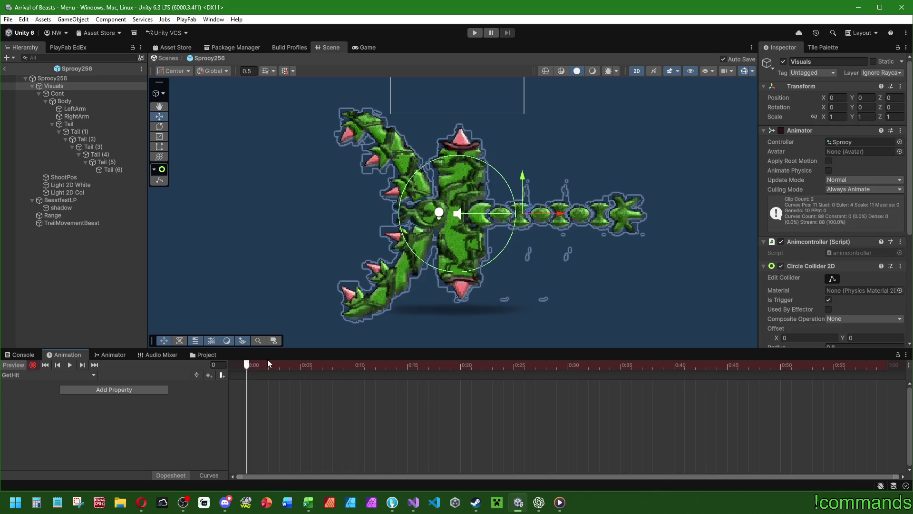
pyautogui.moveTo(247, 366)
pyautogui.mouseDown()
pyautogui.moveTo(368, 368)
pyautogui.moveTo(350, 370)
pyautogui.mouseUp()
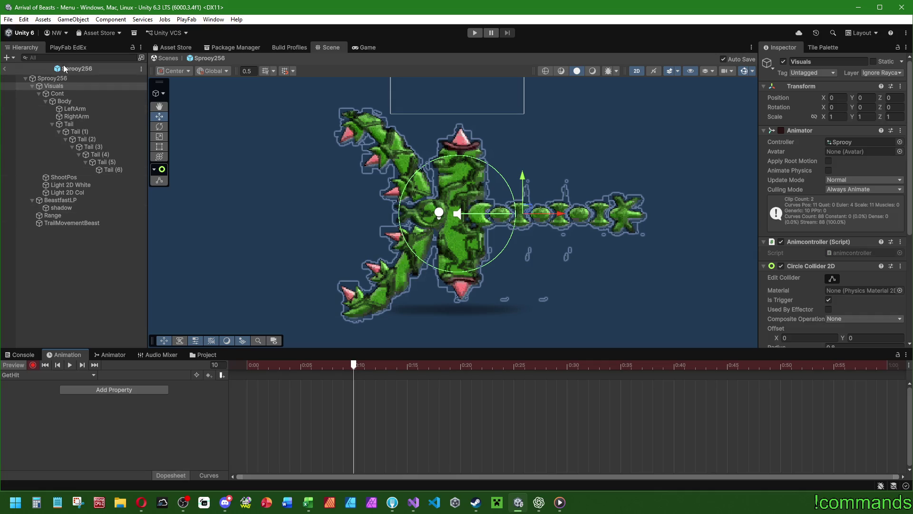
# Step: Select every part from Body through Tail (6) in the hierarchy
pyautogui.click(73, 93)
pyautogui.click(74, 99)
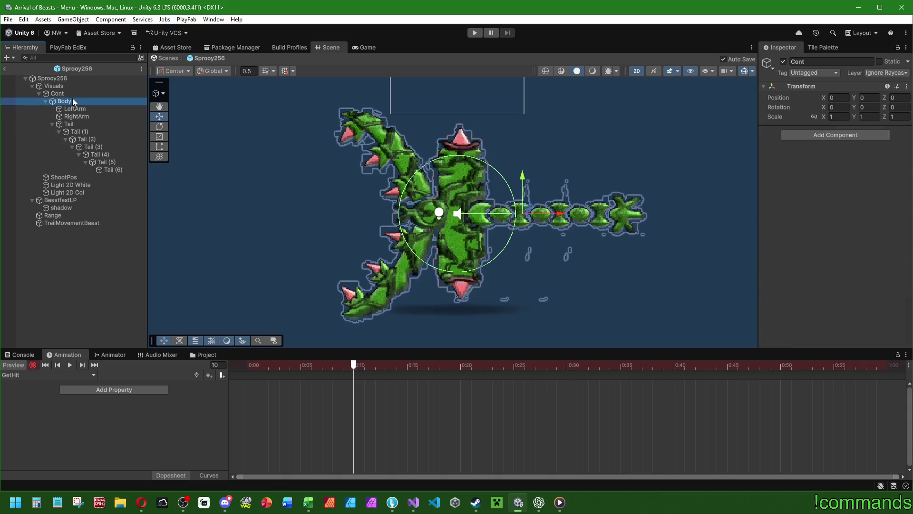
pyautogui.click(67, 122)
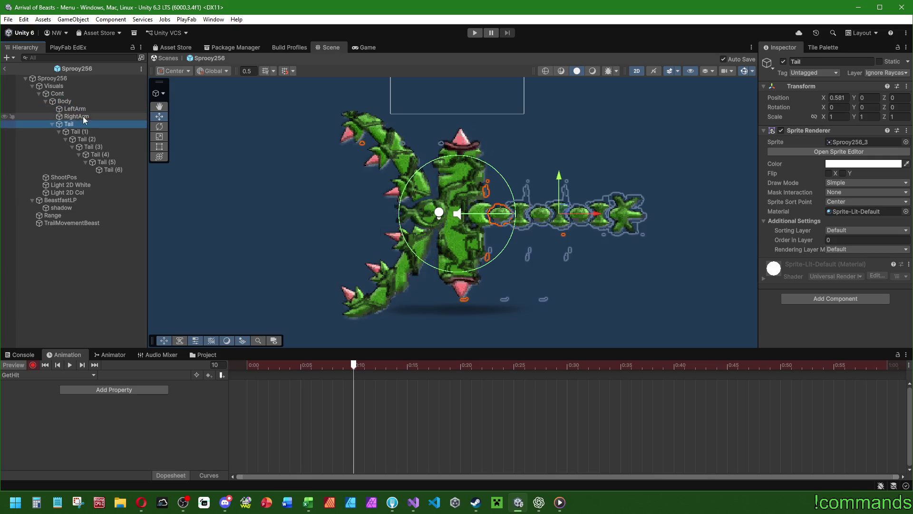
pyautogui.click(70, 94)
pyautogui.click(72, 102)
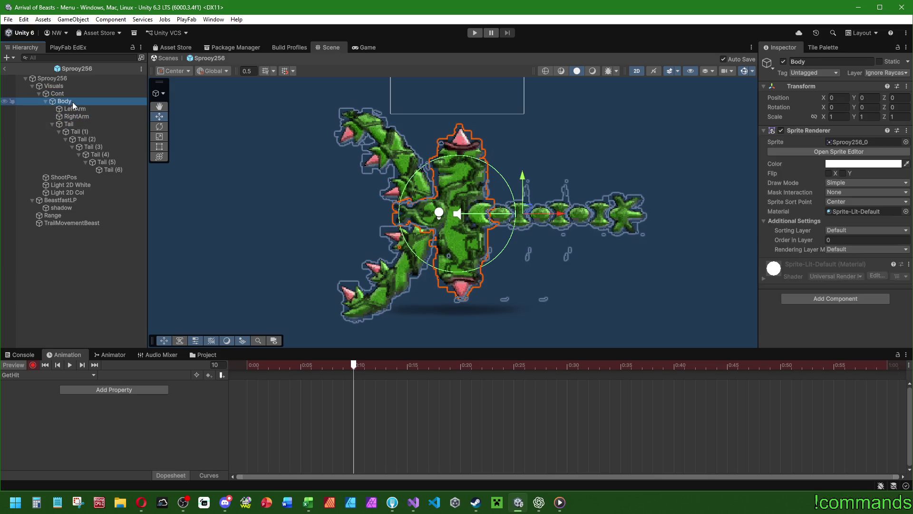
pyautogui.keyDown('shift'); pyautogui.click(119, 170); pyautogui.keyUp('shift')
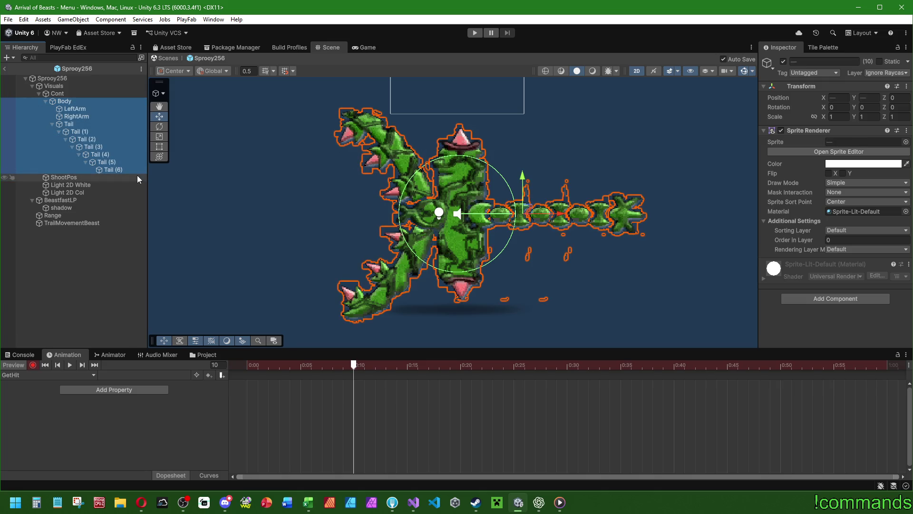
# Step: Tint the selected parts' sprite colour red and shift those keys from 0:10 to 0:05
pyautogui.click(864, 163)
pyautogui.moveTo(878, 217)
pyautogui.mouseDown()
pyautogui.moveTo(907, 221)
pyautogui.moveTo(907, 200)
pyautogui.moveTo(905, 221)
pyautogui.mouseUp()
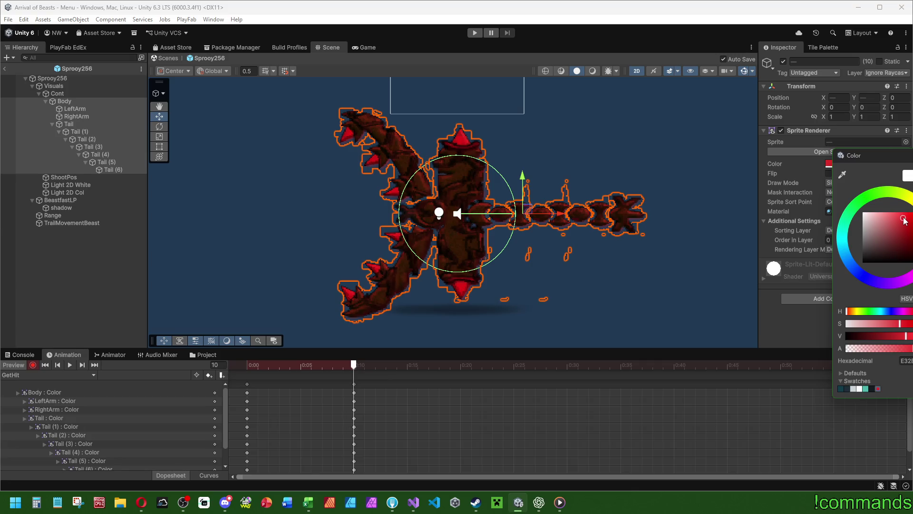
pyautogui.click(316, 351)
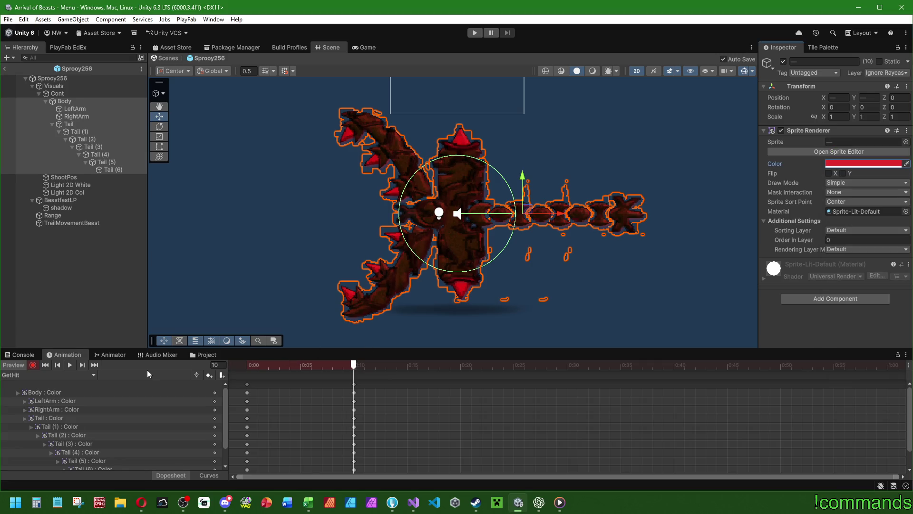
pyautogui.moveTo(353, 384)
pyautogui.mouseDown()
pyautogui.moveTo(301, 385)
pyautogui.moveTo(292, 365)
pyautogui.moveTo(244, 366)
pyautogui.moveTo(300, 373)
pyautogui.mouseUp()
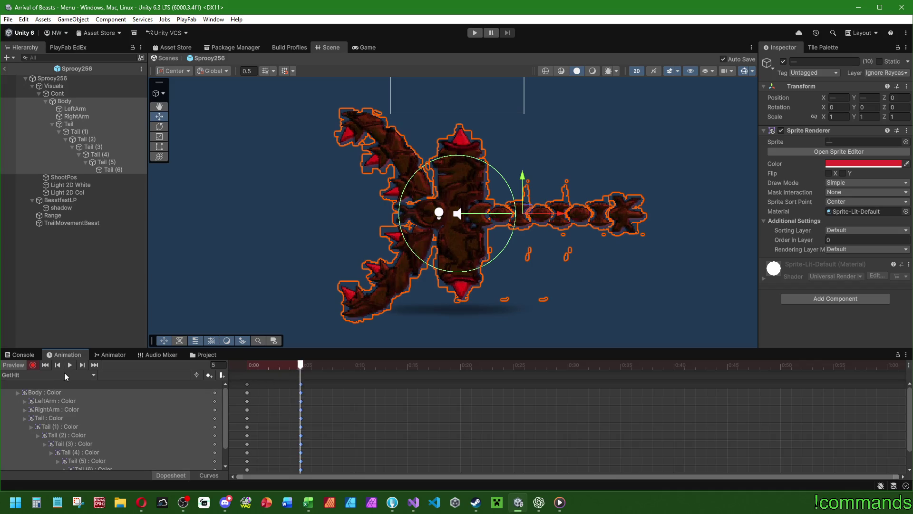
pyautogui.click(210, 355)
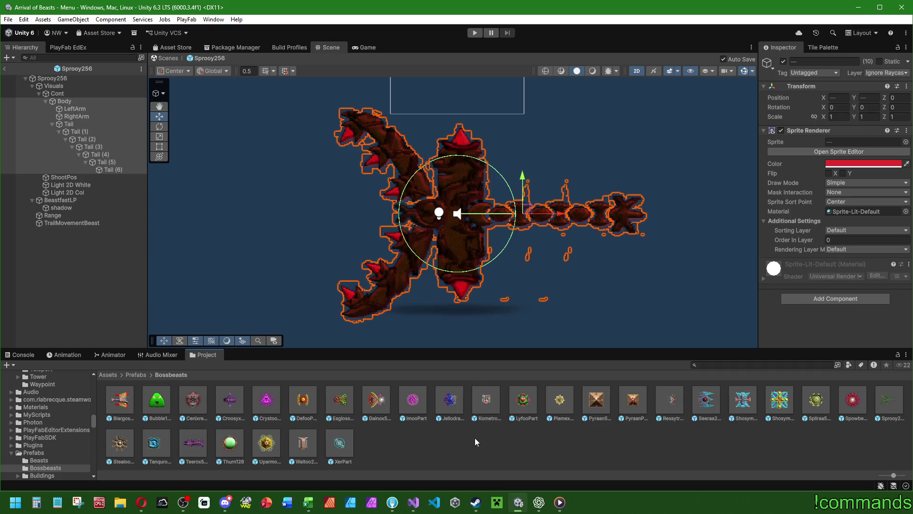
# Step: Open the Ressytrex1024 prefab and scrub its GetHit clip to frame 8's red flash
pyautogui.doubleClick(658, 417)
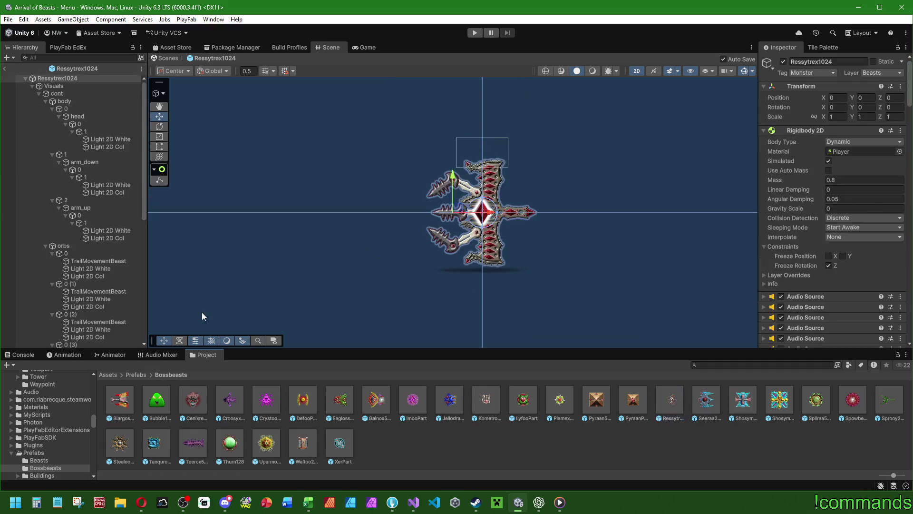
pyautogui.click(80, 87)
pyautogui.click(108, 355)
pyautogui.click(71, 355)
pyautogui.click(66, 375)
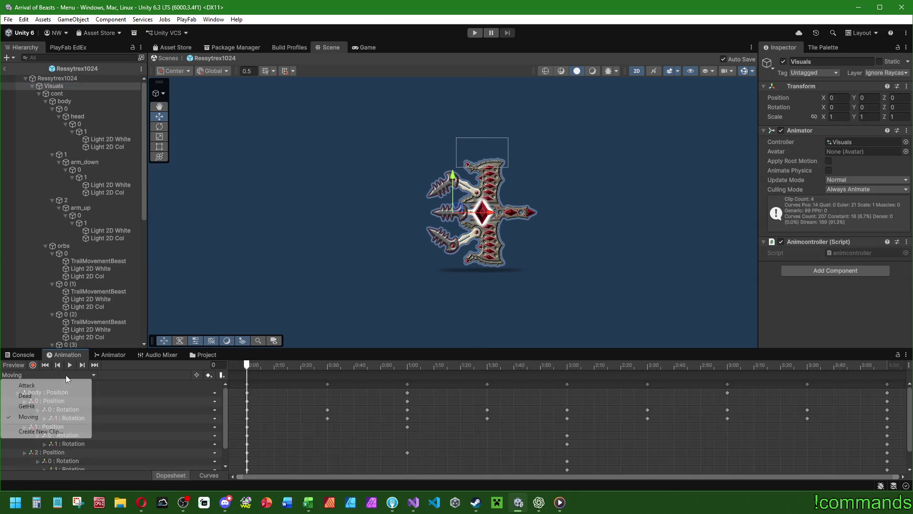
pyautogui.click(38, 406)
pyautogui.moveTo(235, 367)
pyautogui.mouseDown()
pyautogui.moveTo(359, 367)
pyautogui.moveTo(374, 377)
pyautogui.mouseUp()
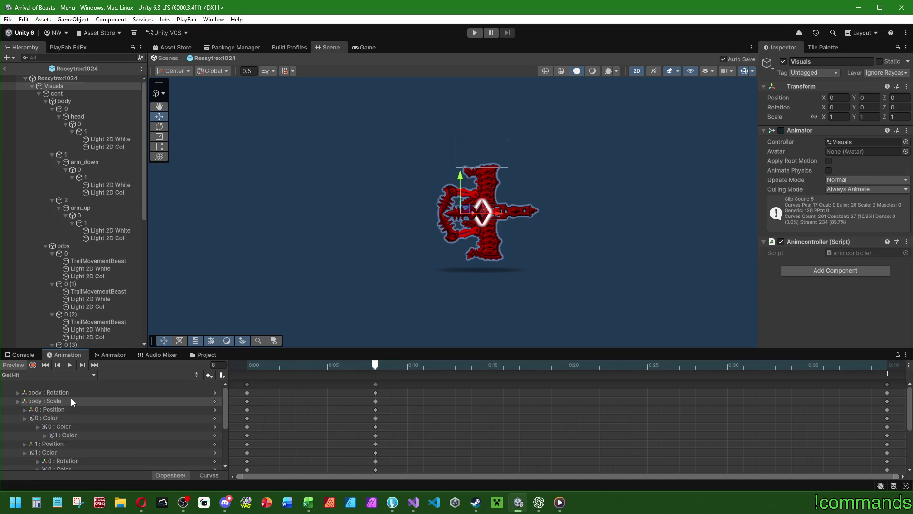
pyautogui.moveTo(244, 367); pyautogui.dragTo(381, 368)
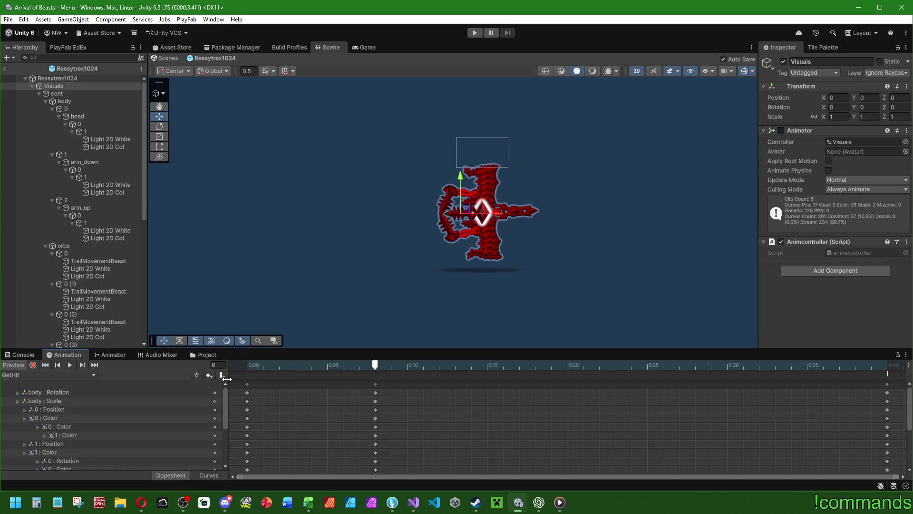
# Step: Scrub the GetHit preview, then show the Bossbeasts prefabs and open Sprooy256 for editing
pyautogui.moveTo(241, 366)
pyautogui.mouseDown()
pyautogui.moveTo(330, 371)
pyautogui.moveTo(245, 383)
pyautogui.moveTo(376, 386)
pyautogui.mouseUp()
pyautogui.moveTo(307, 363)
pyautogui.mouseDown()
pyautogui.moveTo(247, 365)
pyautogui.moveTo(455, 378)
pyautogui.moveTo(174, 387)
pyautogui.moveTo(344, 383)
pyautogui.moveTo(167, 379)
pyautogui.mouseUp()
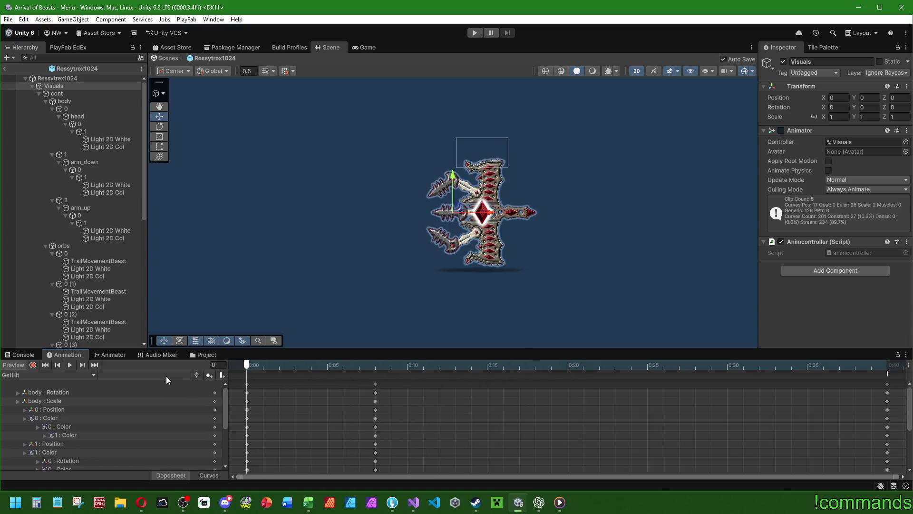
pyautogui.scroll(-5, 82, 406)
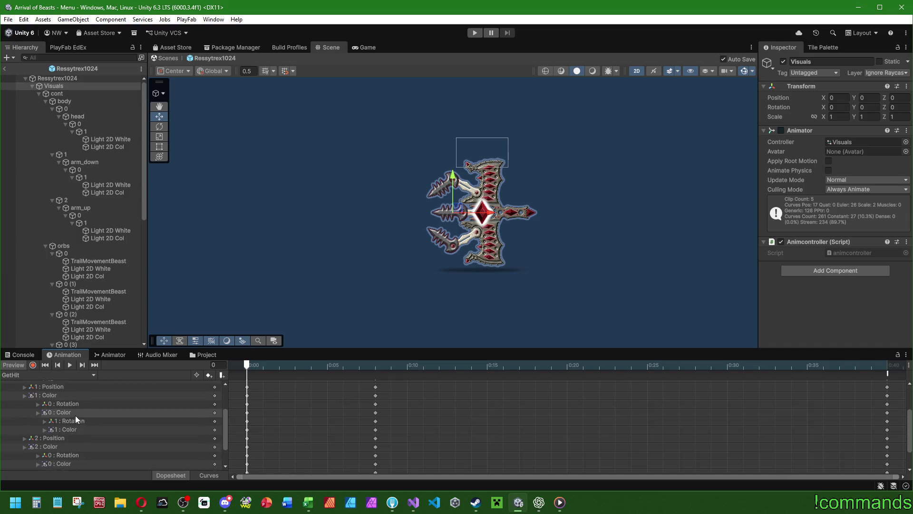
pyautogui.scroll(10, 76, 420)
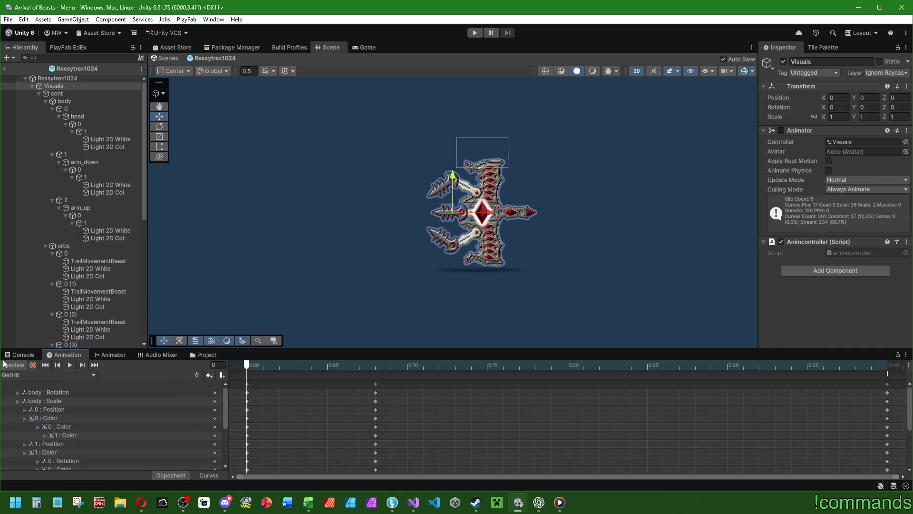
pyautogui.click(203, 355)
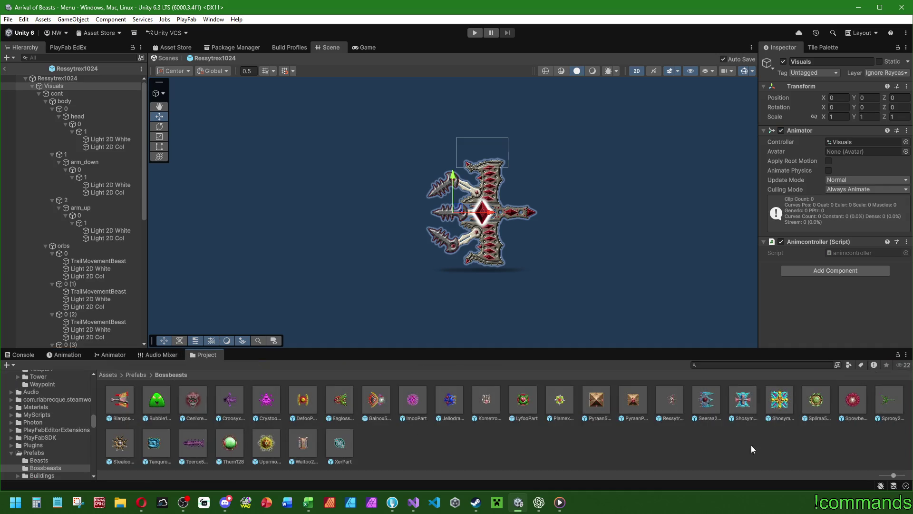
pyautogui.doubleClick(889, 401)
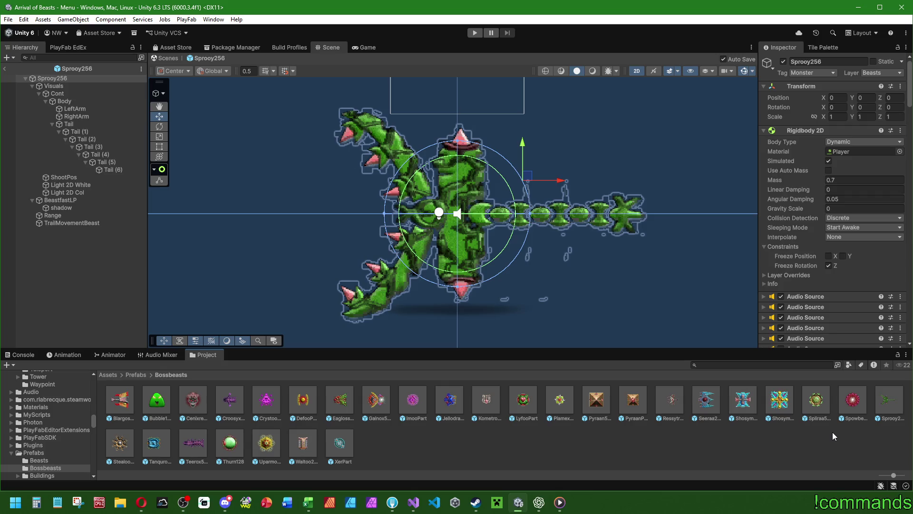
# Step: Pan the Scene view slightly around the opened Sprooy256 prefab
pyautogui.moveTo(284, 268); pyautogui.dragTo(278, 267)
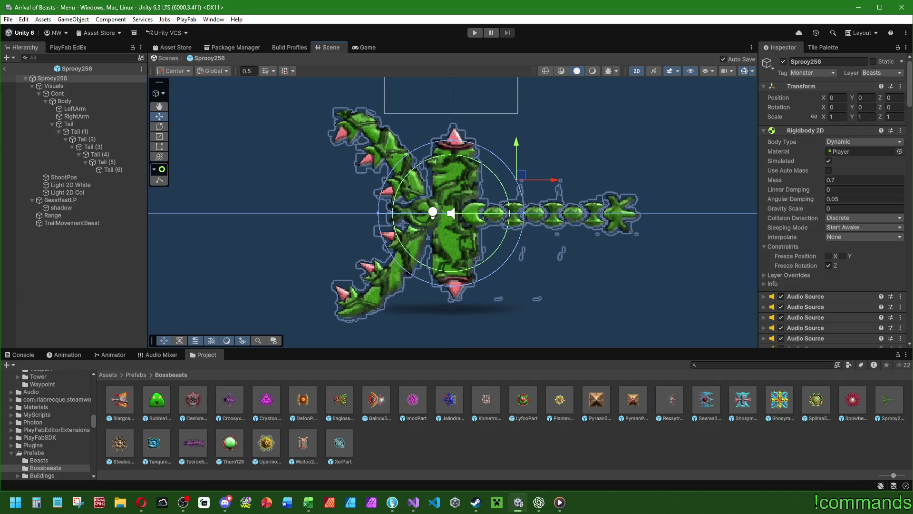
pyautogui.hotkey('alt', 'Tab')
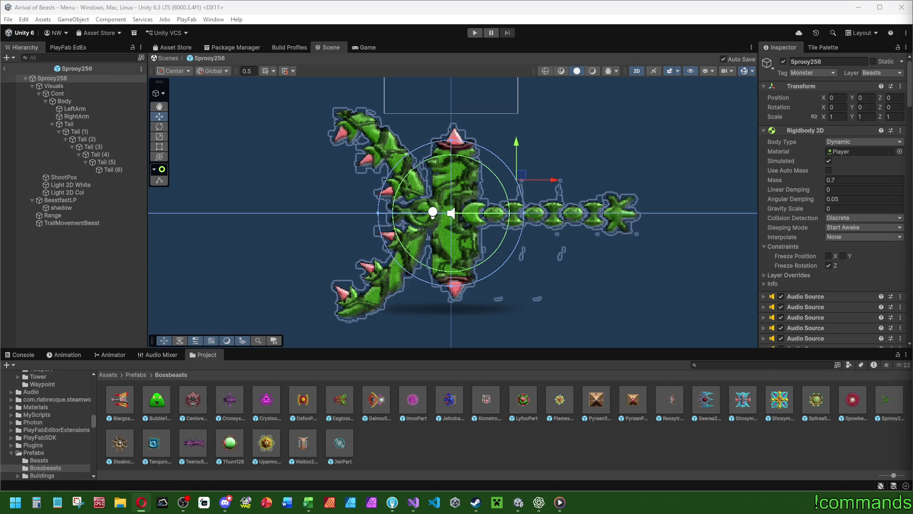
pyautogui.click(21, 355)
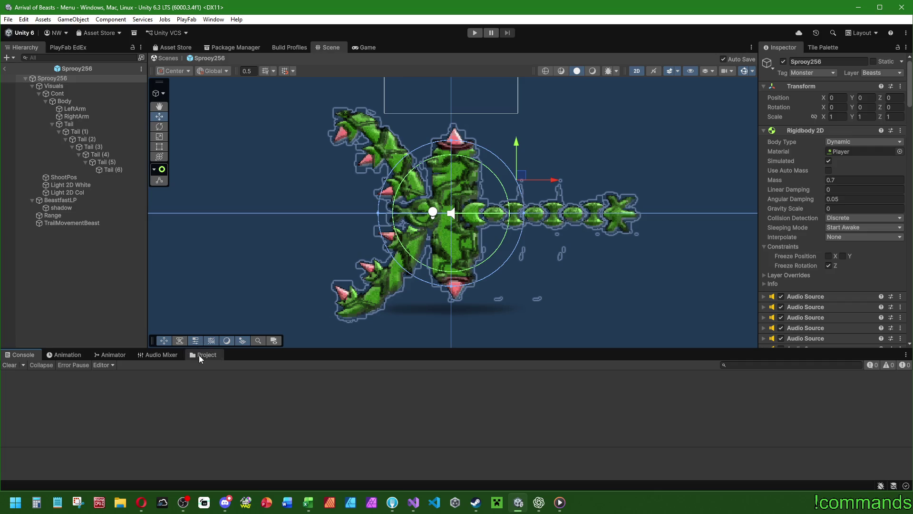
pyautogui.click(199, 355)
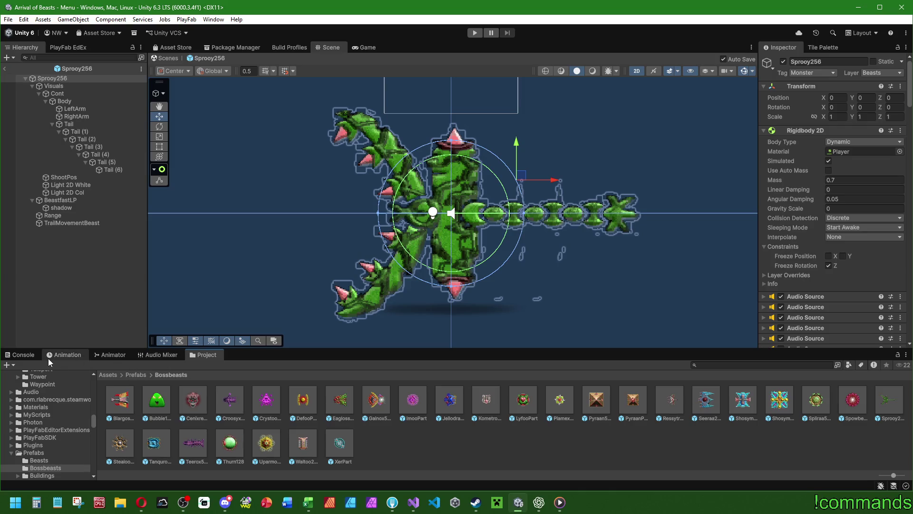
pyautogui.click(23, 355)
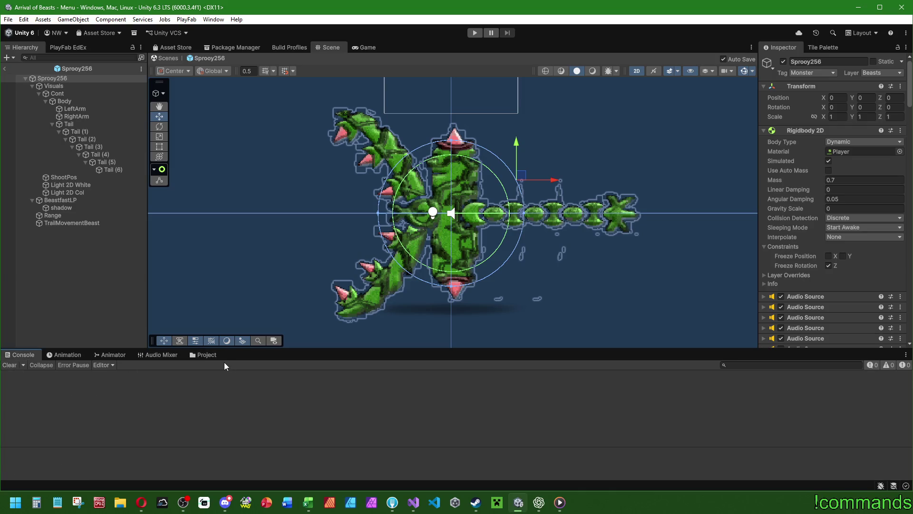
pyautogui.click(207, 355)
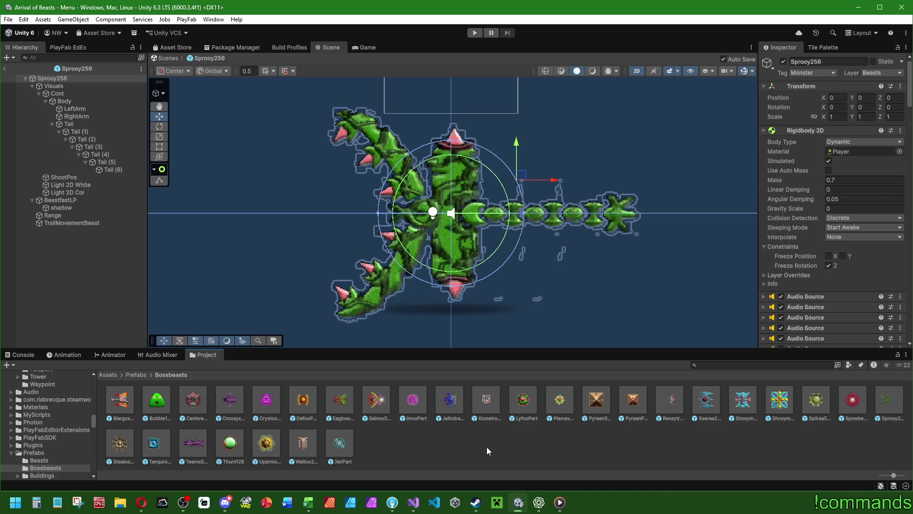
pyautogui.click(83, 291)
pyautogui.click(22, 355)
pyautogui.click(204, 355)
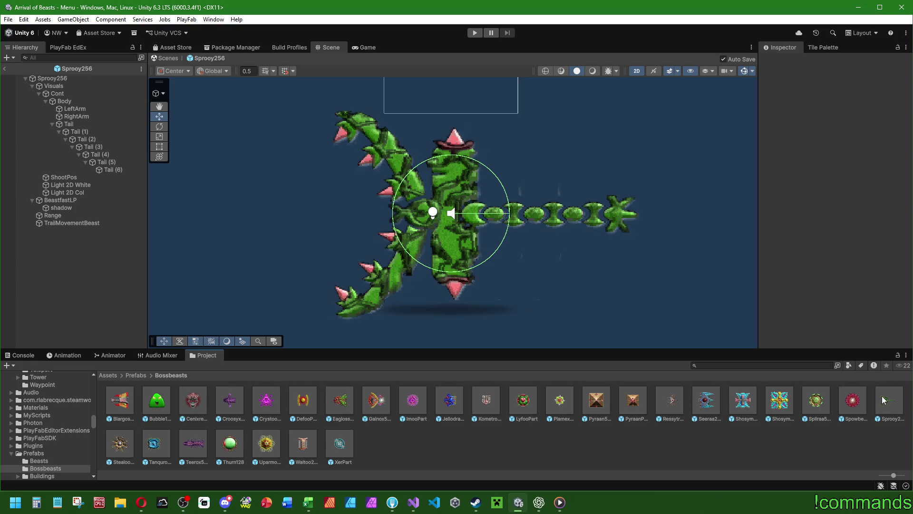
pyautogui.hotkey('alt', 'Tab')
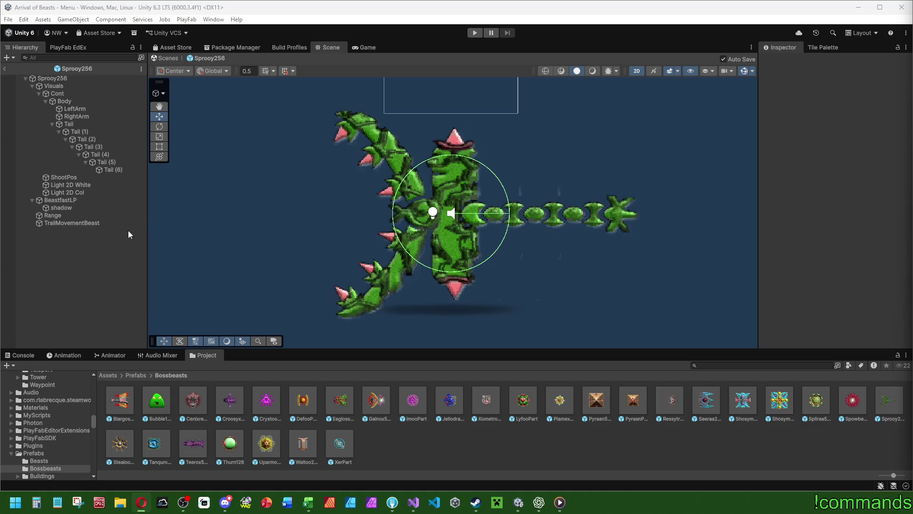
# Step: Select Sprooy256's Visuals object in the Hierarchy
pyautogui.click(81, 88)
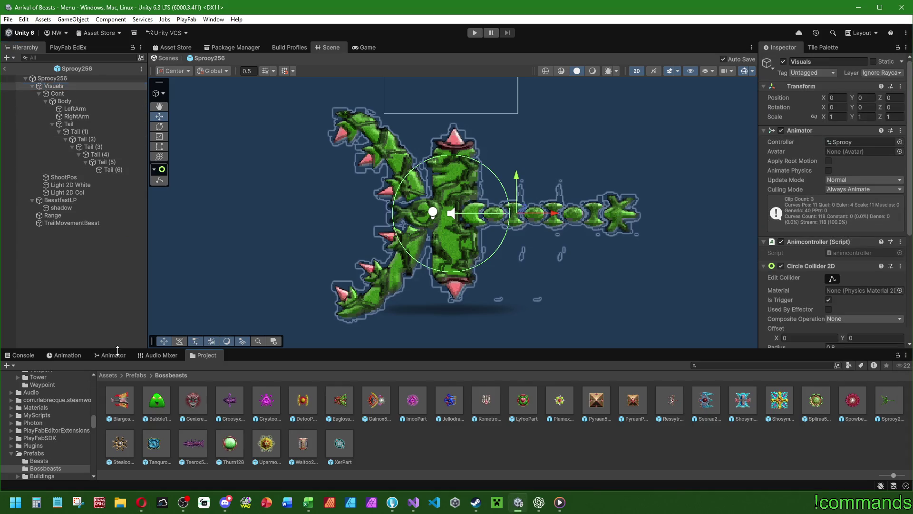
# Step: Load the GetHit clip for Visuals, start recording, and move the playhead to frame 4
pyautogui.click(71, 355)
pyautogui.click(67, 375)
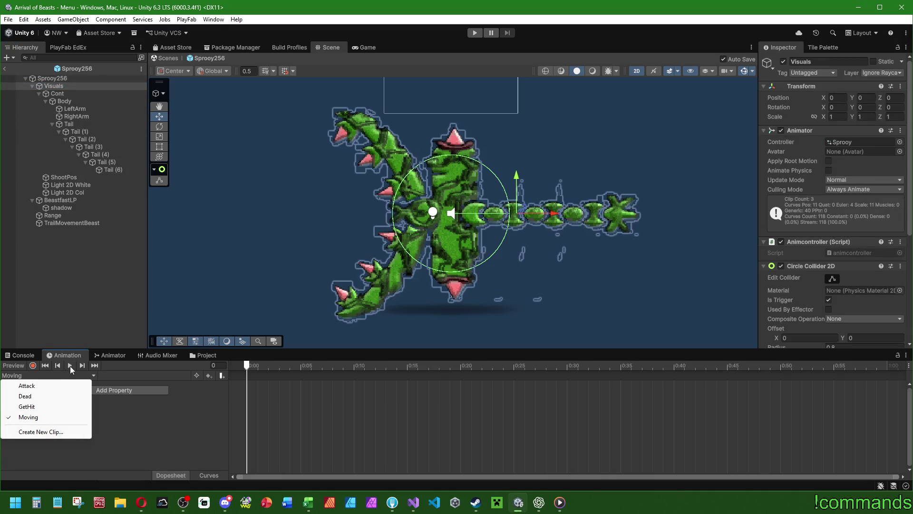
pyautogui.click(38, 405)
pyautogui.click(70, 365)
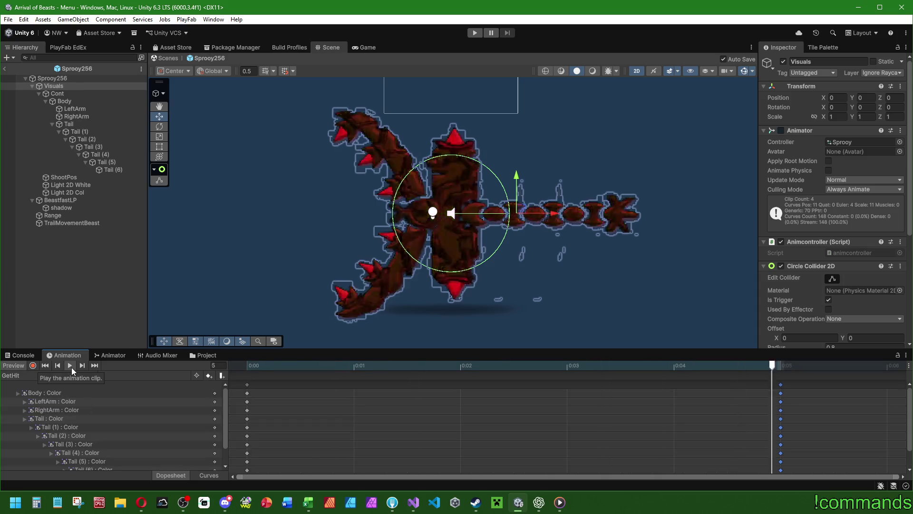
pyautogui.scroll(-3, 442, 410)
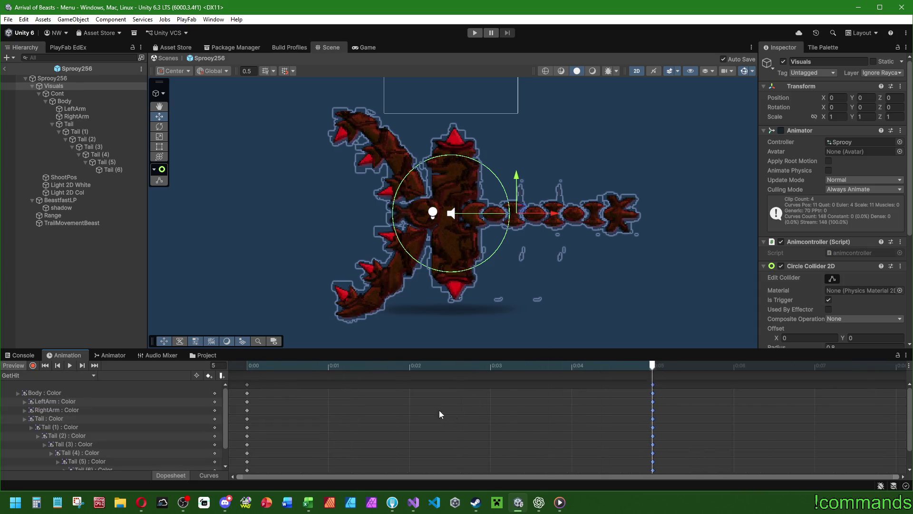
pyautogui.click(32, 366)
pyautogui.scroll(-8, 326, 421)
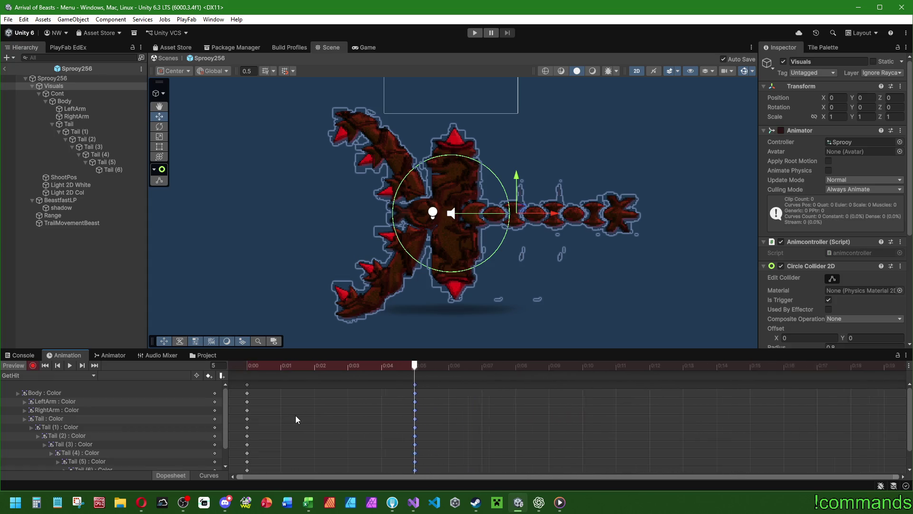
pyautogui.scroll(-1, 288, 416)
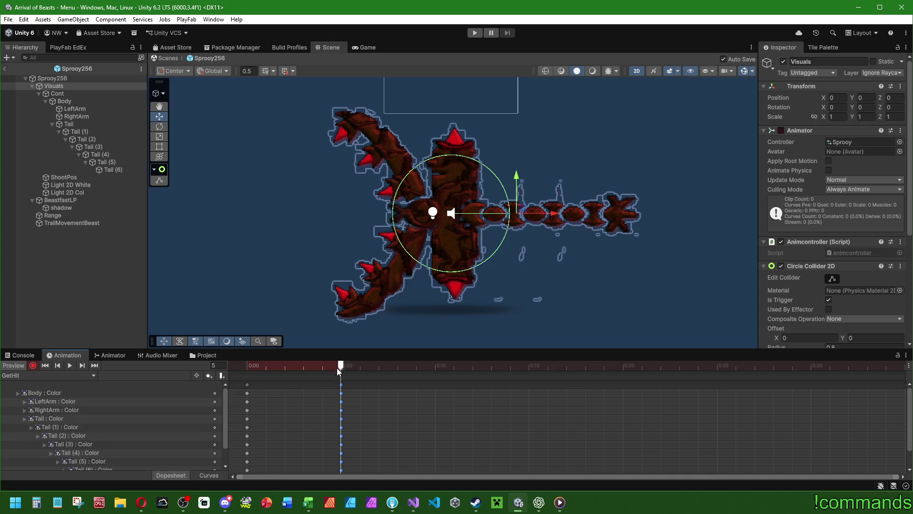
pyautogui.click(341, 384)
pyautogui.click(324, 365)
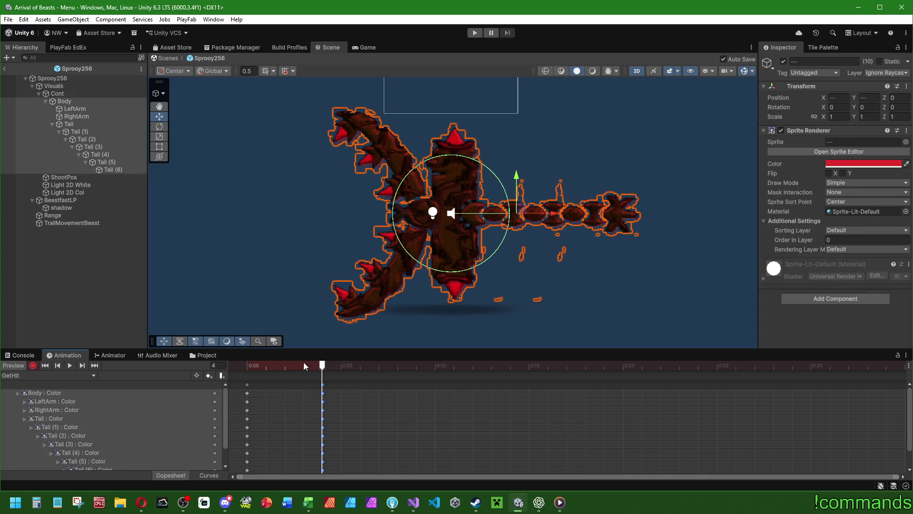
# Step: Key the LeftArm's Z rotation at -10 and the RightArm's at 10
pyautogui.click(76, 108)
pyautogui.click(896, 108)
pyautogui.write('2')
pyautogui.press('BackSpace')
pyautogui.write('-10')
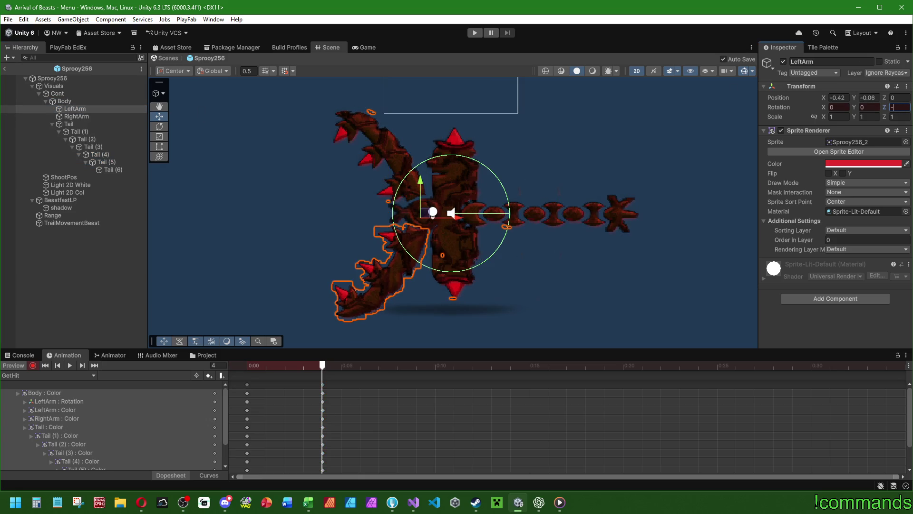
pyautogui.click(78, 116)
pyautogui.click(897, 108)
pyautogui.write('10')
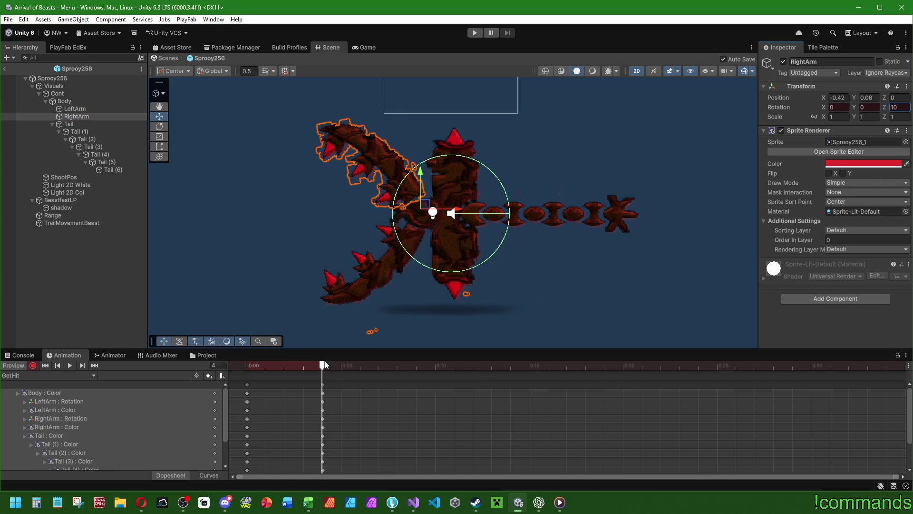
# Step: Key the Body's scale to 0.95 wide by 0.8 tall
pyautogui.click(65, 101)
pyautogui.click(868, 117)
pyautogui.write('0,9')
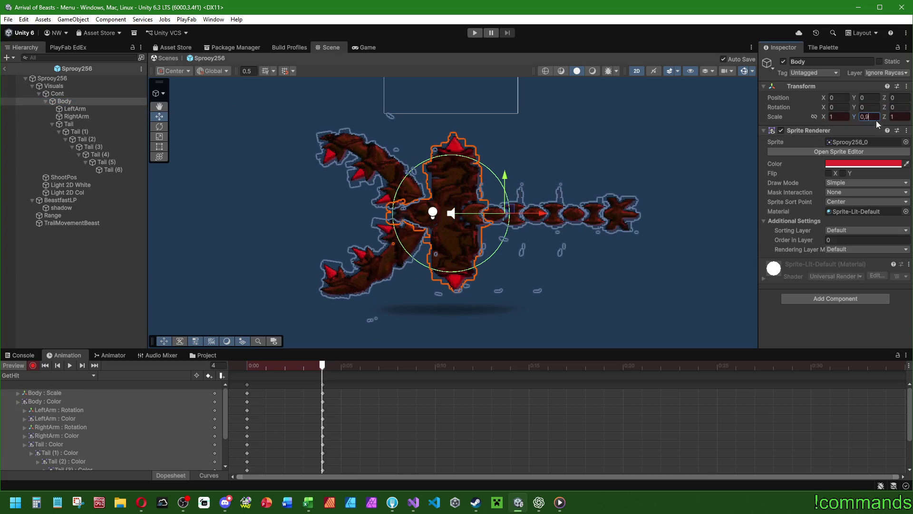
pyautogui.write('0,8')
pyautogui.press('Return')
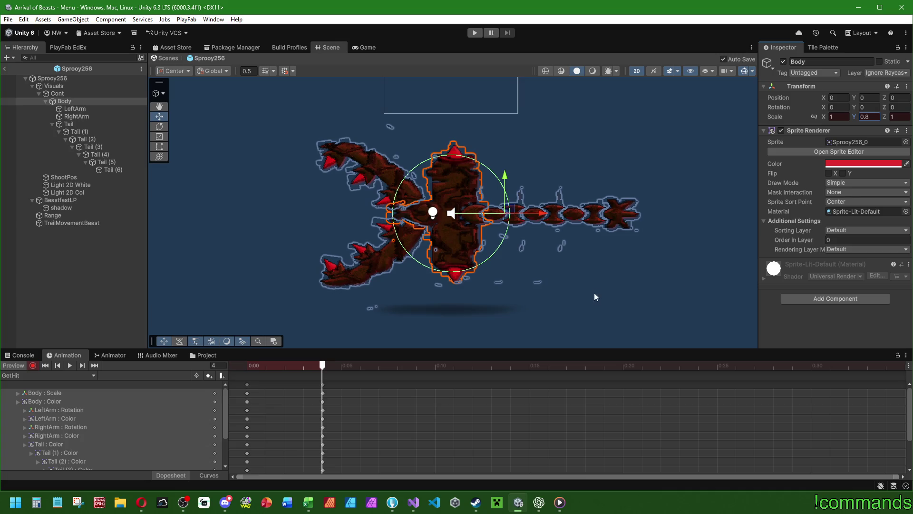
pyautogui.click(839, 116)
pyautogui.write('0')
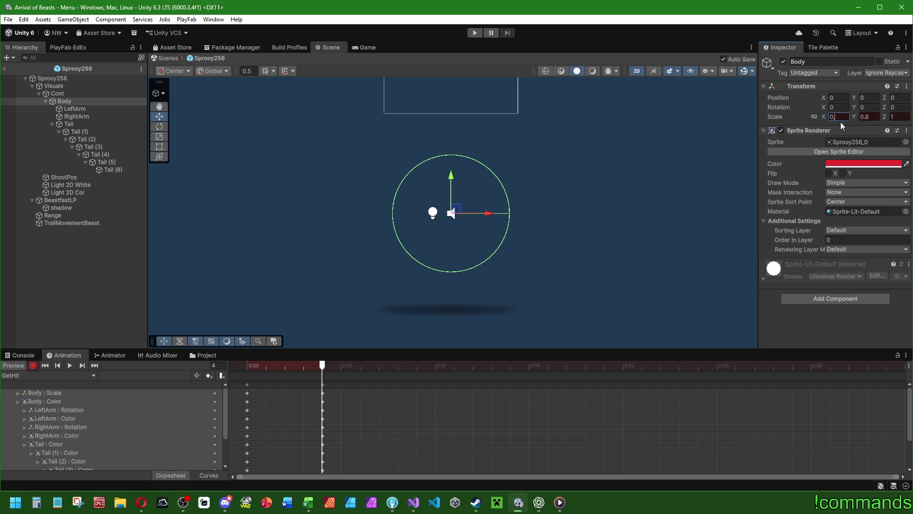
pyautogui.write(',9')
pyautogui.write('5')
pyautogui.moveTo(304, 366)
pyautogui.mouseDown()
pyautogui.moveTo(342, 367)
pyautogui.moveTo(319, 371)
pyautogui.mouseUp()
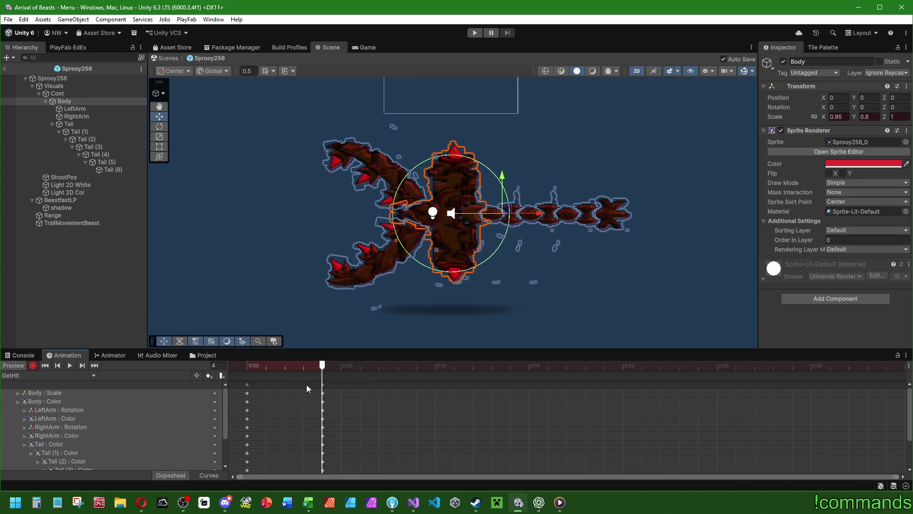
pyautogui.click(98, 125)
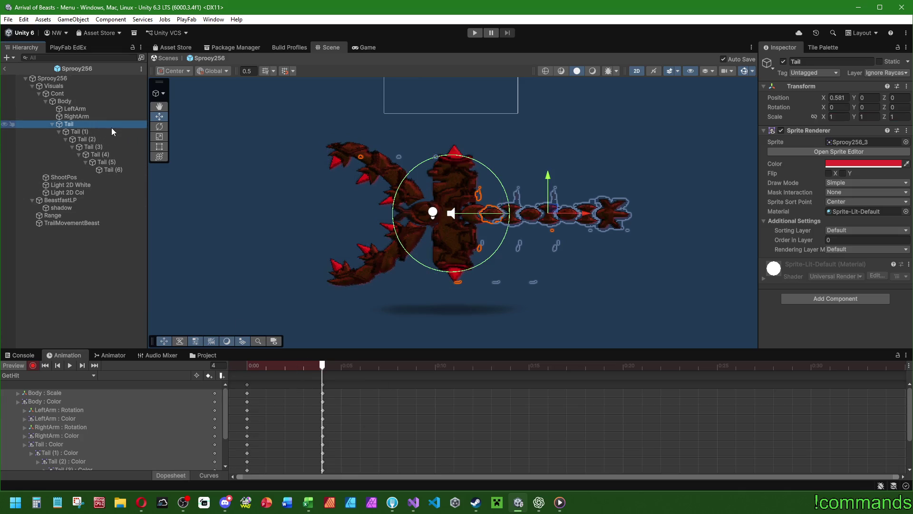
# Step: With the Rotate tool, nudge Tail (1) and bend Tail (2) down about 9 degrees
pyautogui.click(160, 128)
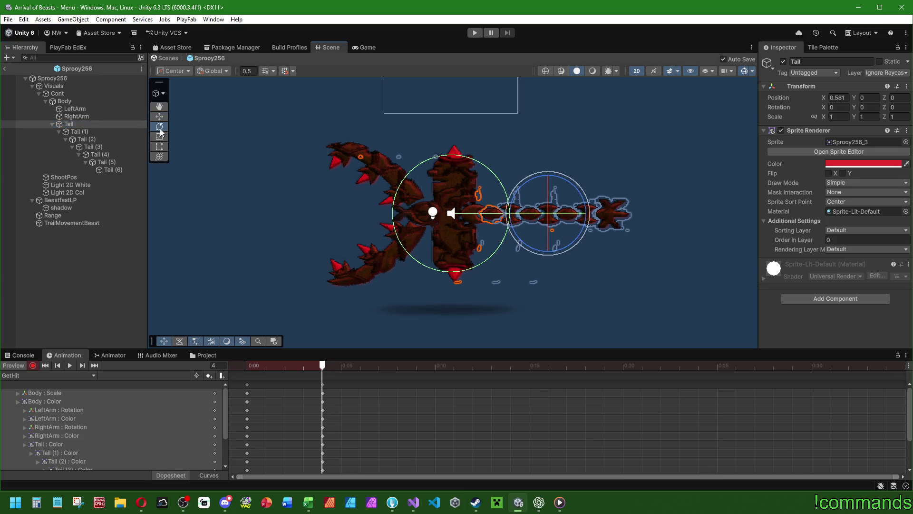
pyautogui.click(81, 131)
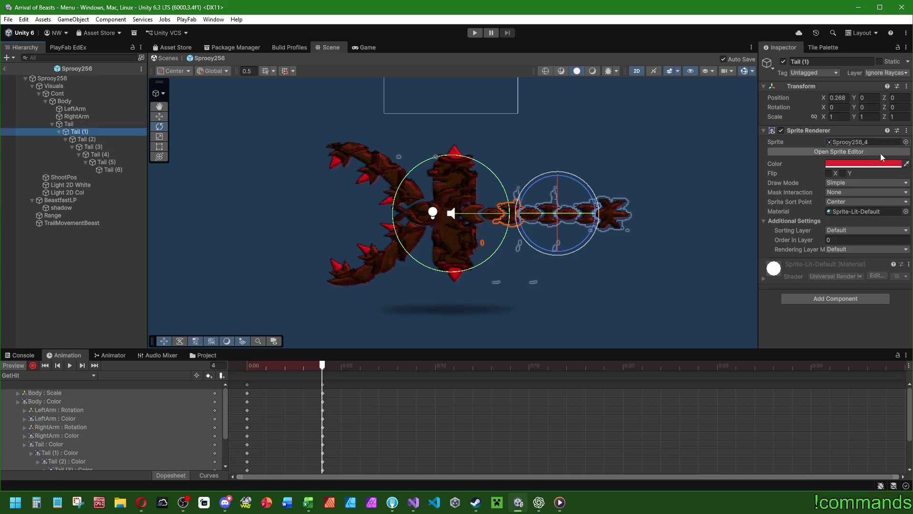
pyautogui.moveTo(854, 107); pyautogui.dragTo(539, 96)
pyautogui.hotkey('ctrl', 'z')
pyautogui.moveTo(883, 107); pyautogui.dragTo(880, 108)
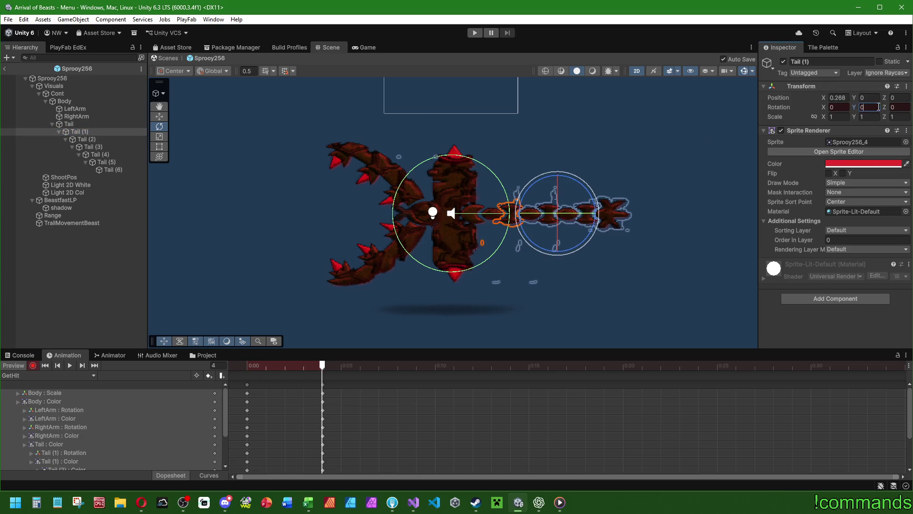
pyautogui.click(95, 139)
pyautogui.moveTo(884, 107); pyautogui.dragTo(723, 156)
# Step: Bend Tail (4) down about 9°, Tail (5) slightly, and the Tail (6) tip about 11°
pyautogui.click(102, 147)
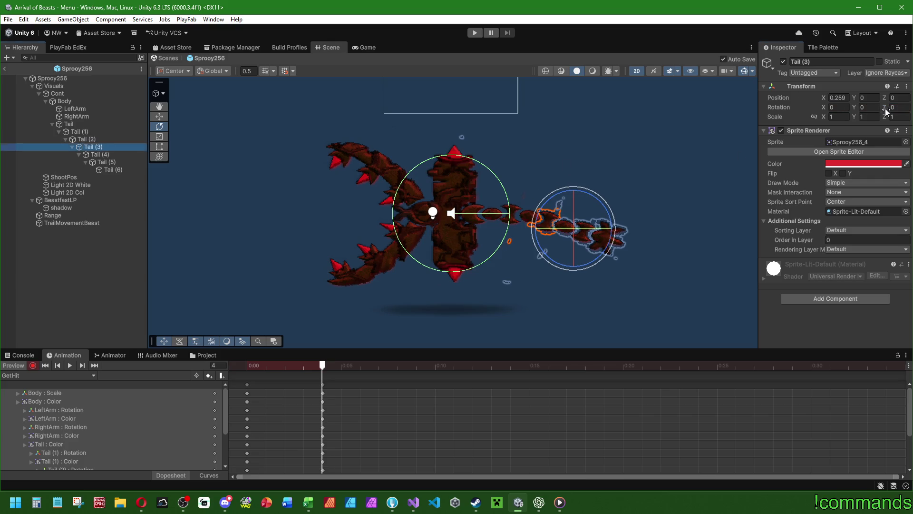
pyautogui.click(95, 154)
pyautogui.moveTo(884, 107); pyautogui.dragTo(665, 127)
pyautogui.click(106, 162)
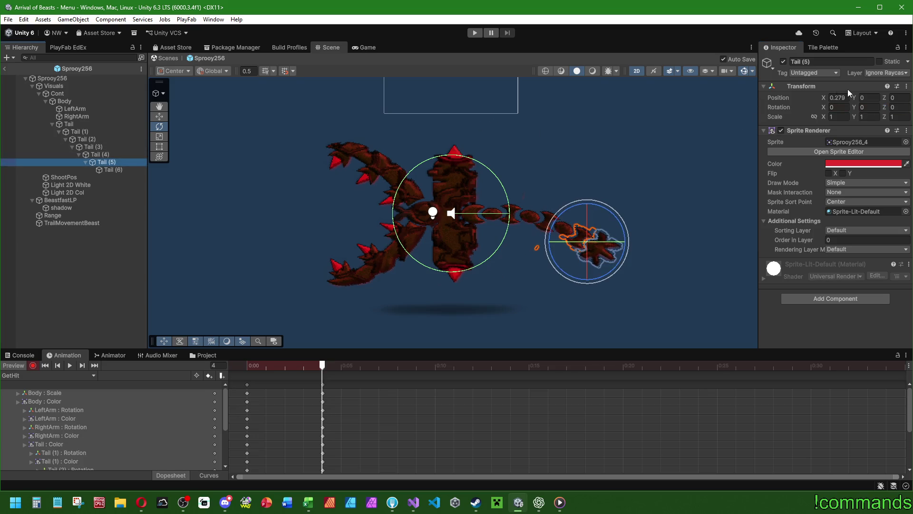
pyautogui.moveTo(884, 107); pyautogui.dragTo(799, 123)
pyautogui.click(119, 169)
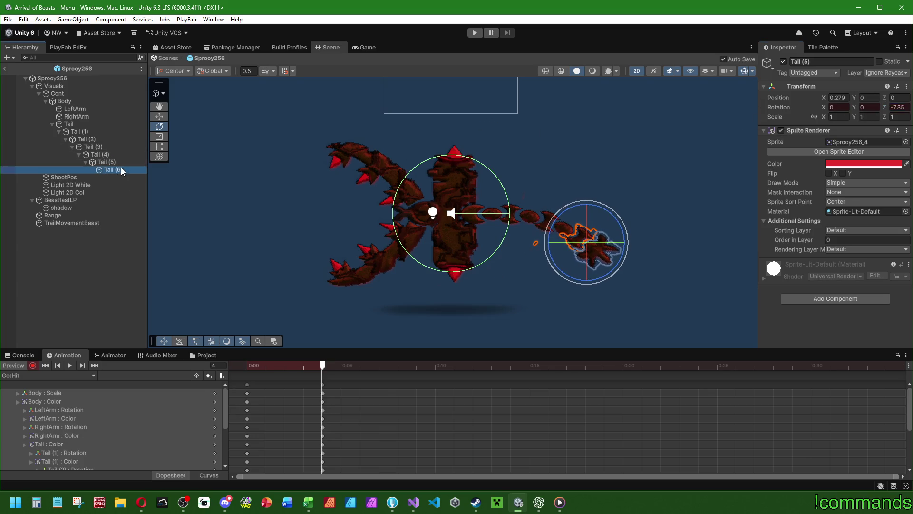
pyautogui.moveTo(885, 105); pyautogui.dragTo(620, 142)
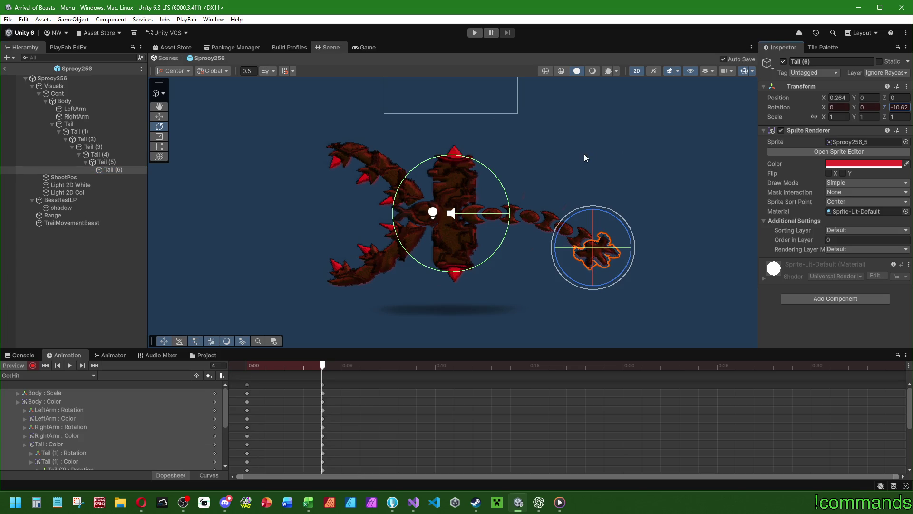
pyautogui.scroll(3, 575, 205)
pyautogui.scroll(2, 577, 206)
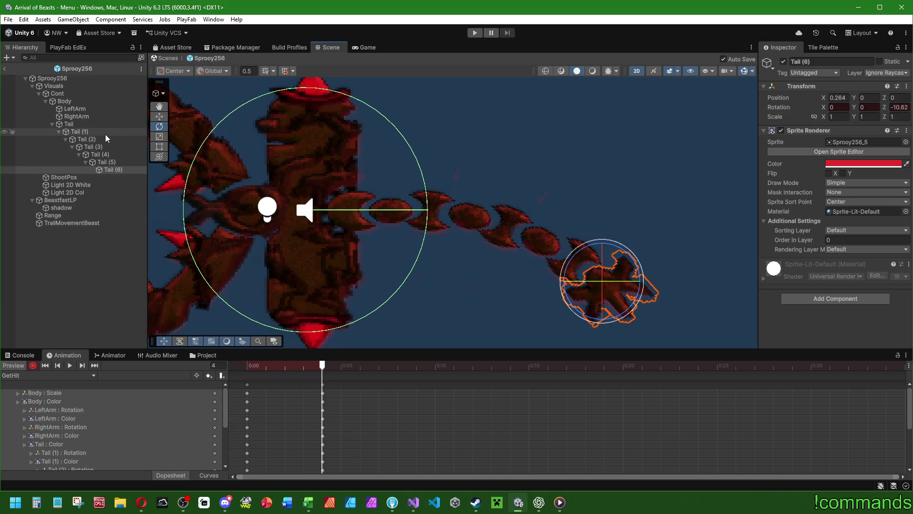
# Step: With the Move tool, nudge the tail segments' positions slightly downward, Tail (1) through Tail (6)
pyautogui.click(80, 131)
pyautogui.press('w')
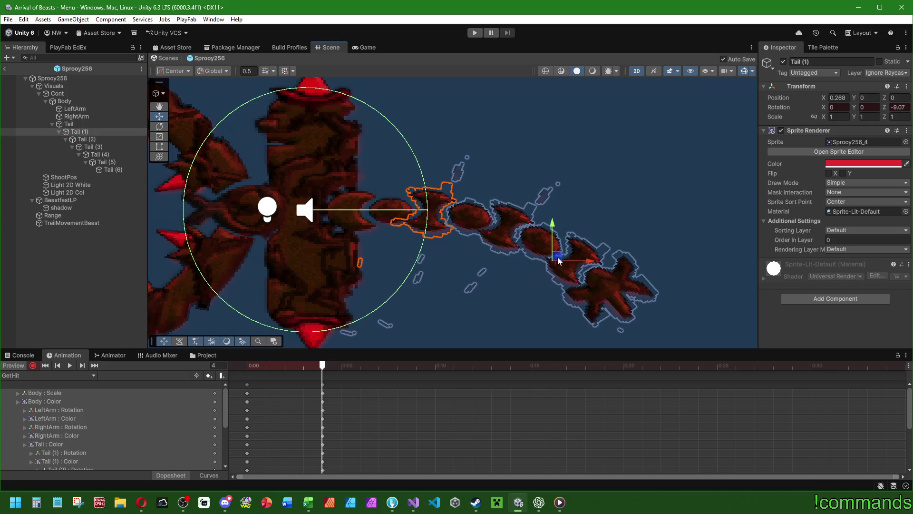
pyautogui.moveTo(556, 260); pyautogui.dragTo(559, 265)
pyautogui.hotkey('ctrl', 'z')
pyautogui.hotkey('ctrl', 'z')
pyautogui.hotkey('ctrl', 'z')
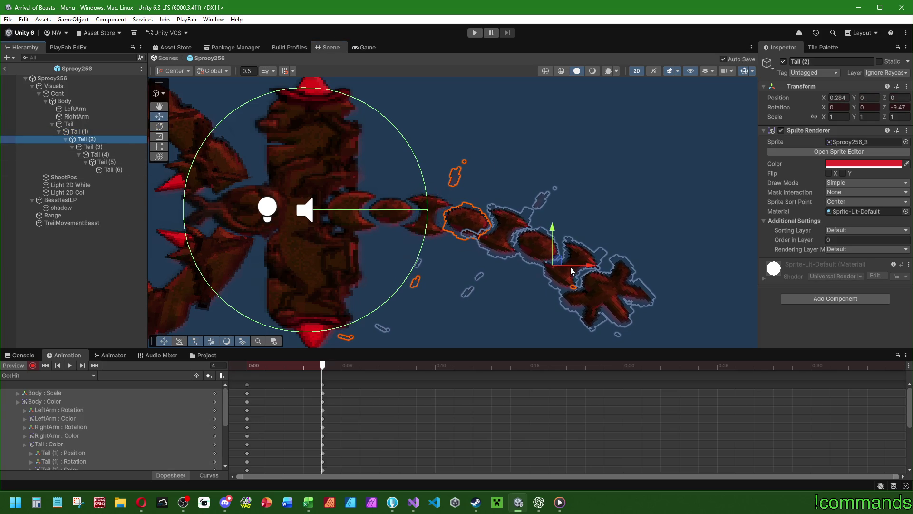
pyautogui.hotkey('ctrl', 'z')
pyautogui.hotkey('ctrl', 'z')
pyautogui.hotkey('ctrl', 'z')
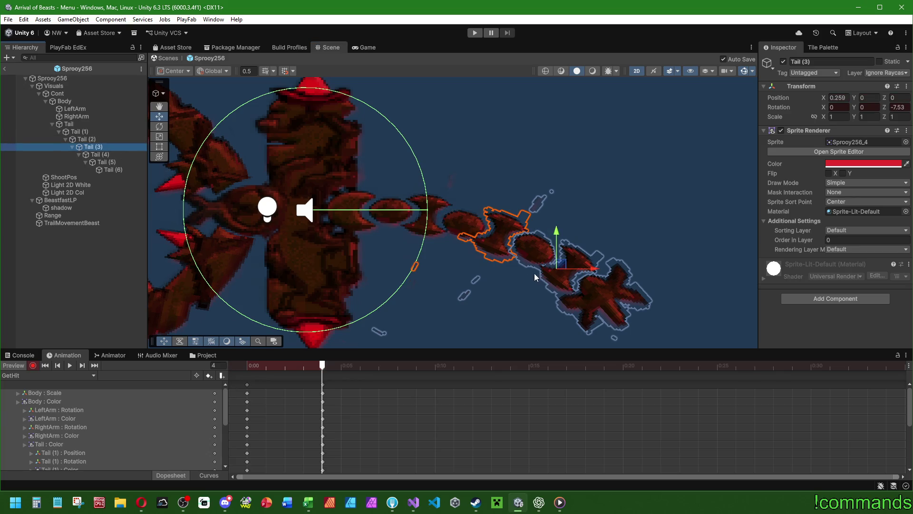
pyautogui.hotkey('ctrl', 'z')
pyautogui.hotkey('ctrl', 'z')
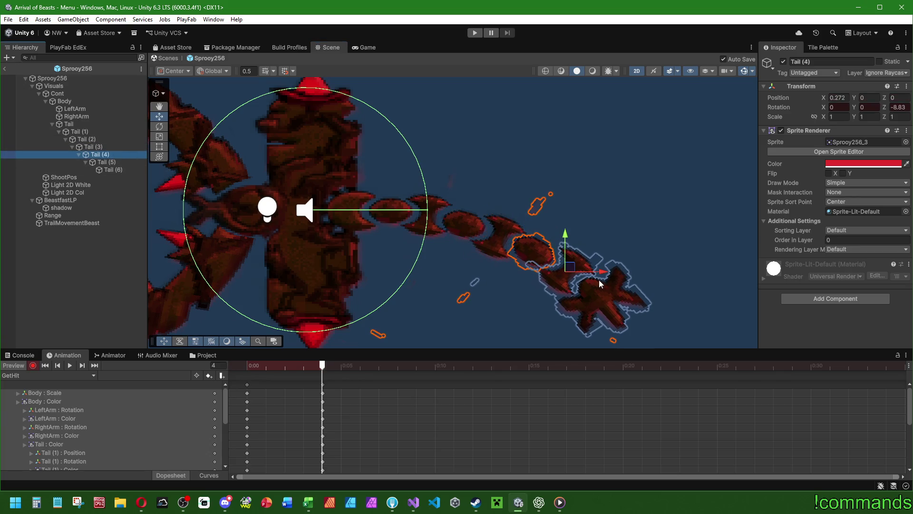
pyautogui.hotkey('ctrl', 'z')
pyautogui.hotkey('ctrl', 'z')
pyautogui.hotkey('ctrl', 'z')
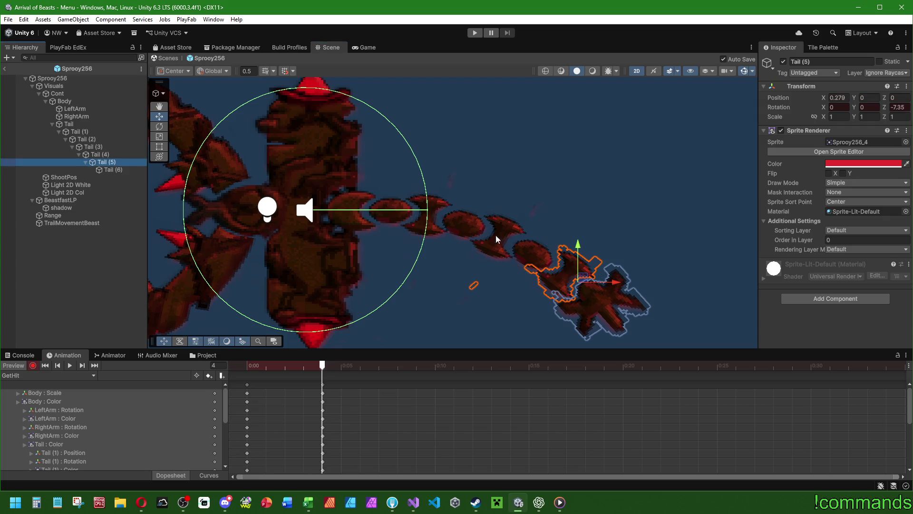
pyautogui.hotkey('ctrl', 'z')
pyautogui.hotkey('ctrl', 'z')
pyautogui.hotkey('ctrl', 'z')
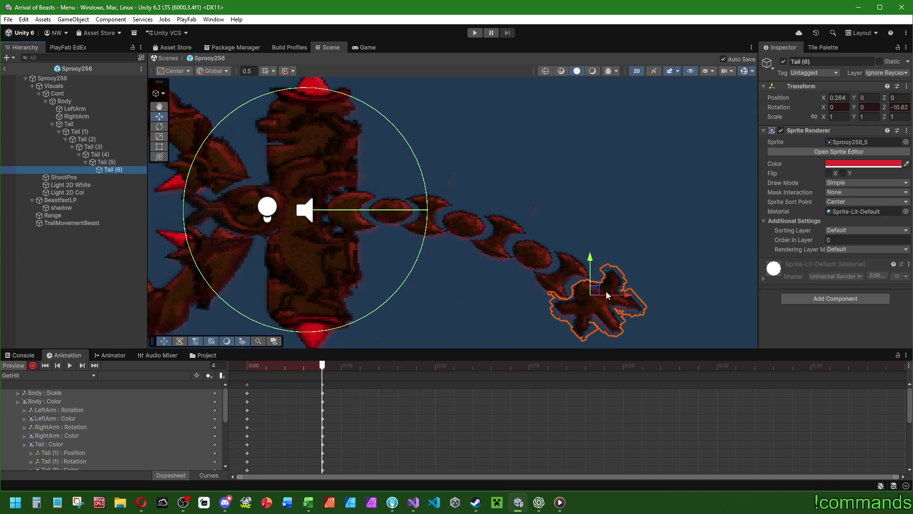
pyautogui.hotkey('ctrl', 'z')
# Step: Copy the 0:00 keyframes to frame 15 and preview the GetHit clip
pyautogui.click(247, 385)
pyautogui.click(529, 367)
pyautogui.hotkey('ctrl', 'c')
pyautogui.hotkey('ctrl', 'v')
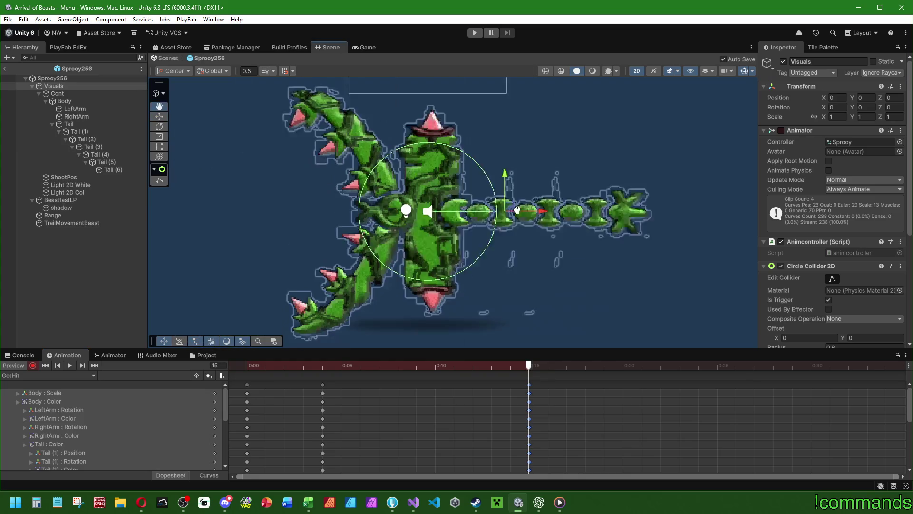
pyautogui.click(69, 366)
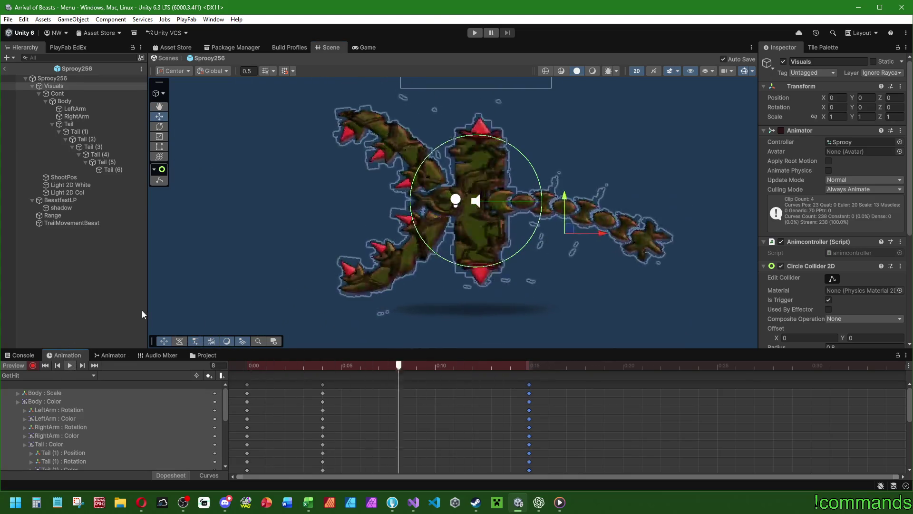
pyautogui.click(45, 366)
pyautogui.click(23, 365)
# Step: Switch the Animation window to the empty Moving clip
pyautogui.click(23, 375)
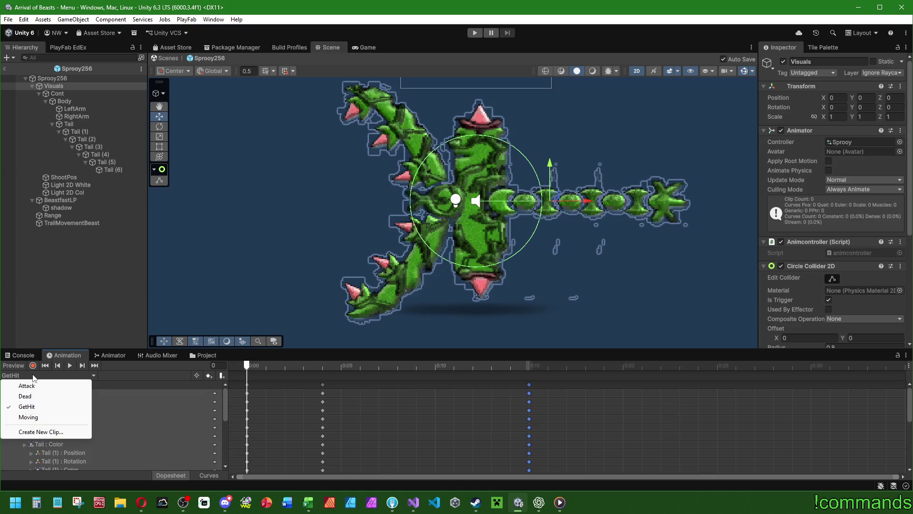
pyautogui.click(28, 417)
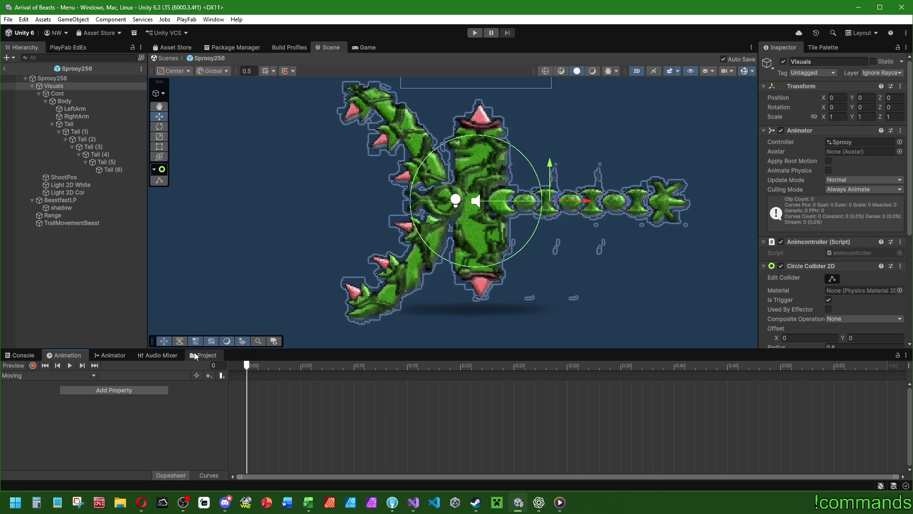
pyautogui.scroll(-2, 496, 210)
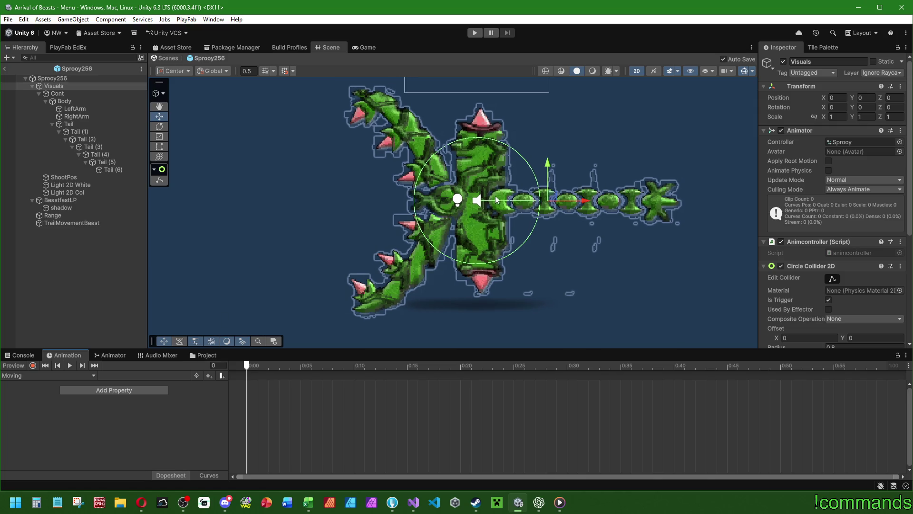
pyautogui.scroll(-3, 496, 210)
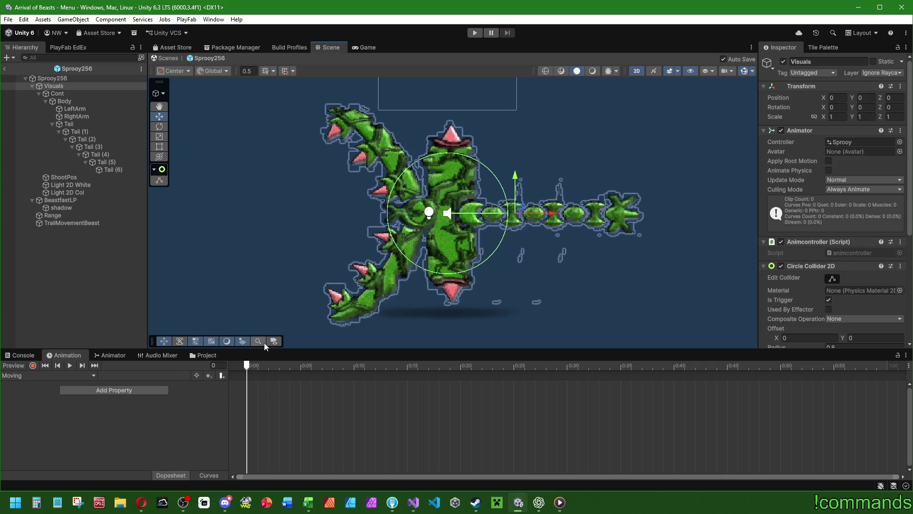
# Step: Open the Ressytrex1024 prefab for reference and inspect its Visuals timeline and state graph
pyautogui.click(204, 355)
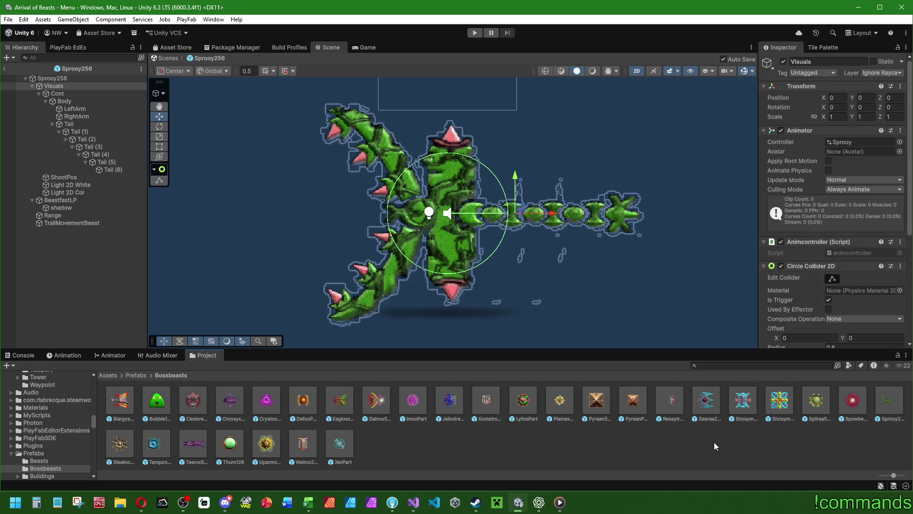
pyautogui.doubleClick(671, 401)
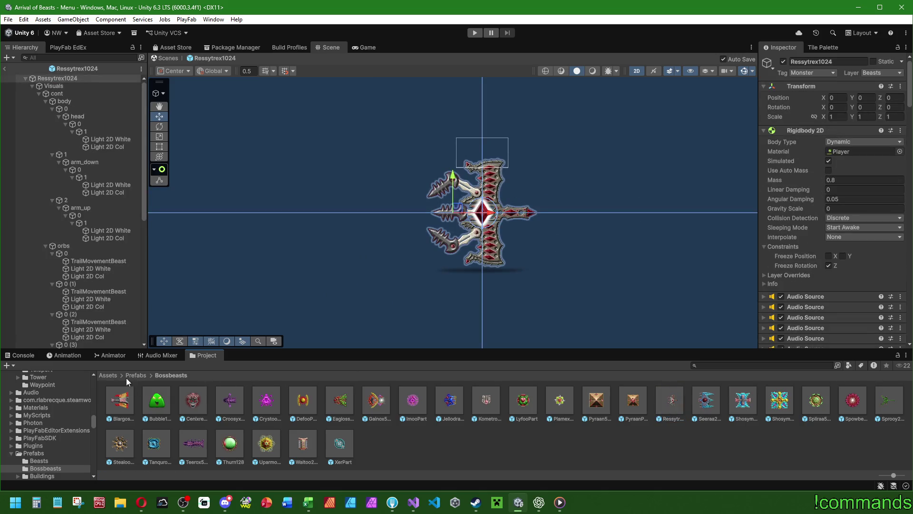
pyautogui.click(72, 356)
pyautogui.click(95, 356)
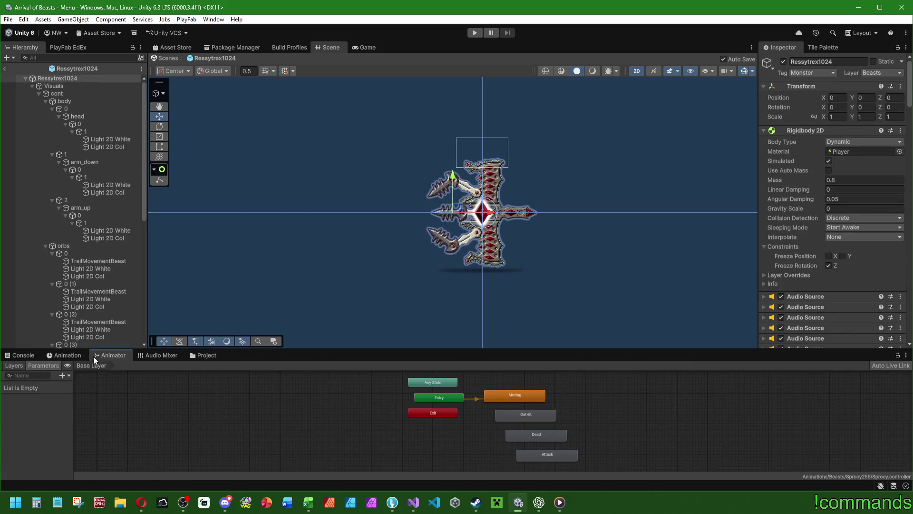
pyautogui.click(65, 87)
pyautogui.click(59, 358)
pyautogui.click(67, 363)
# Step: Preview the reference beast's clip, then reopen the Sprooy256 boss prefab from Bossbeasts
pyautogui.click(67, 356)
pyautogui.click(54, 86)
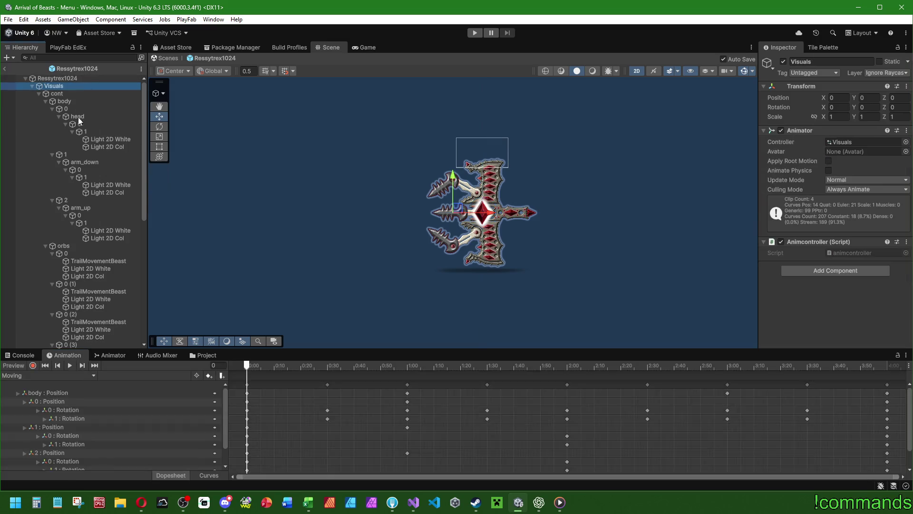
pyautogui.click(72, 365)
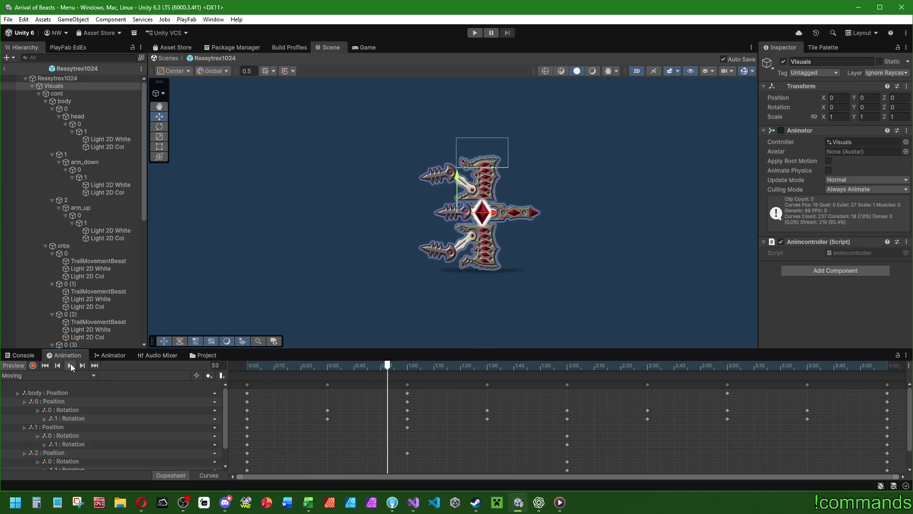
pyautogui.click(15, 366)
pyautogui.click(206, 356)
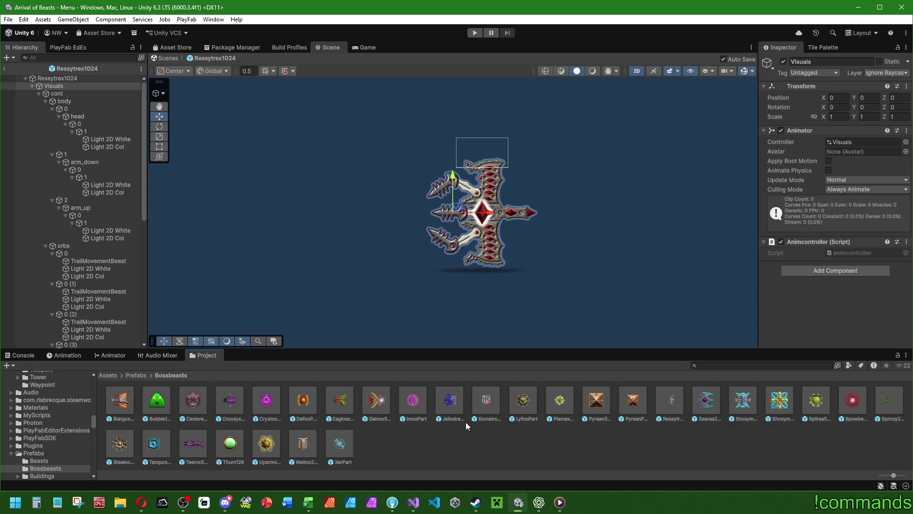
pyautogui.doubleClick(889, 402)
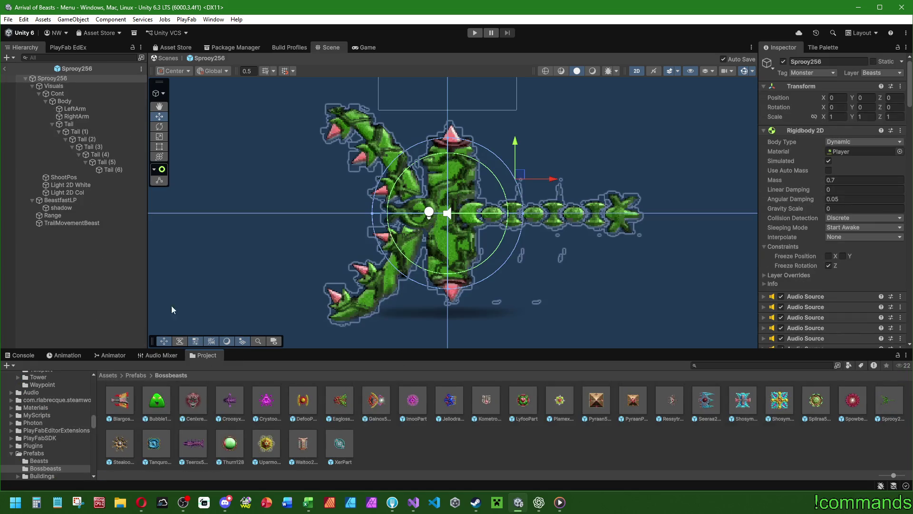
# Step: In the state graph, shift Moving right and place Entry and Exit beside it
pyautogui.click(114, 355)
pyautogui.click(67, 356)
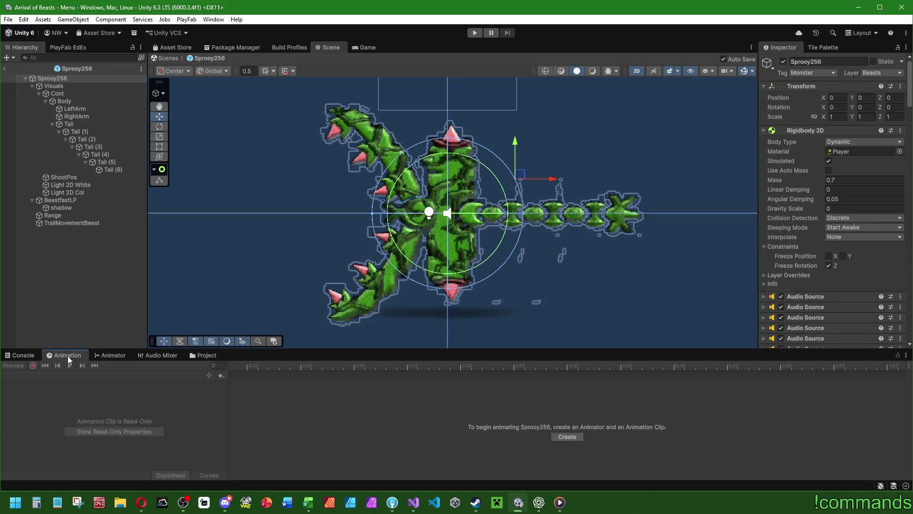
pyautogui.click(96, 354)
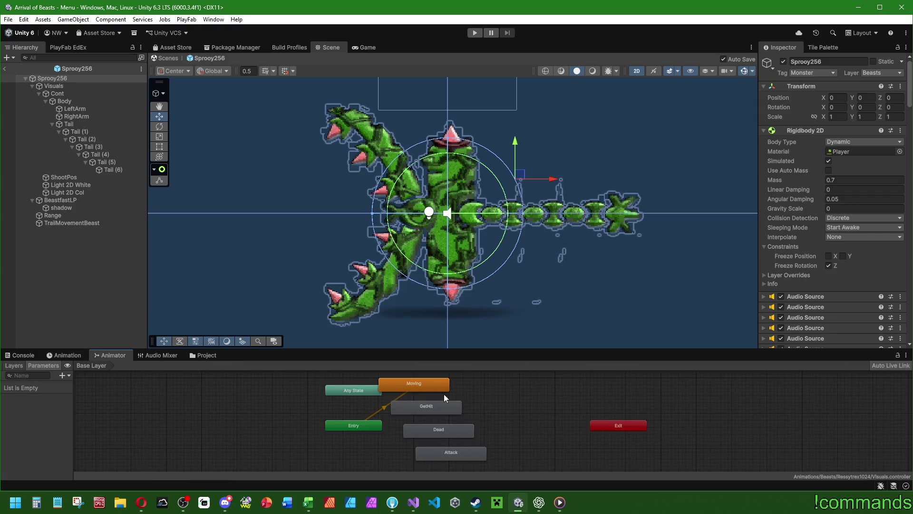
pyautogui.moveTo(426, 385); pyautogui.dragTo(464, 384)
pyautogui.moveTo(363, 425)
pyautogui.mouseDown()
pyautogui.moveTo(385, 382)
pyautogui.moveTo(369, 380)
pyautogui.moveTo(380, 369)
pyautogui.mouseUp()
pyautogui.moveTo(623, 425)
pyautogui.mouseDown()
pyautogui.moveTo(567, 428)
pyautogui.moveTo(376, 400)
pyautogui.mouseUp()
# Step: Line up GetHit, Dead and Attack under Moving and frame the whole graph
pyautogui.click(378, 372)
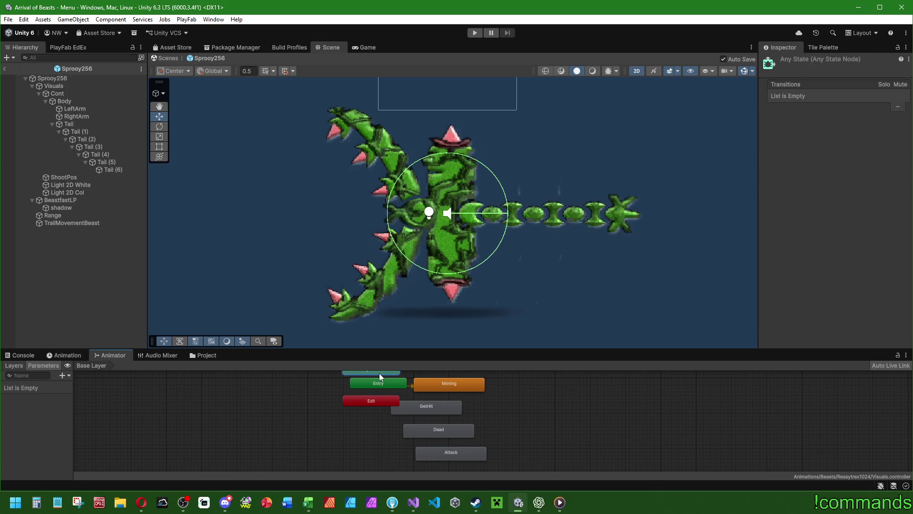
pyautogui.moveTo(438, 406)
pyautogui.mouseDown()
pyautogui.moveTo(469, 403)
pyautogui.moveTo(461, 401)
pyautogui.moveTo(462, 426)
pyautogui.moveTo(461, 417)
pyautogui.mouseUp()
pyautogui.moveTo(454, 456); pyautogui.dragTo(452, 439)
pyautogui.press('a')
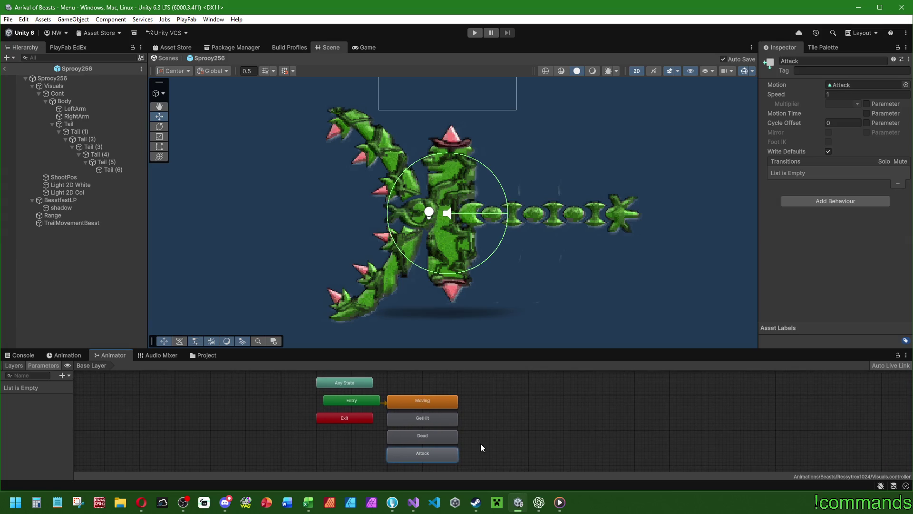
pyautogui.click(76, 357)
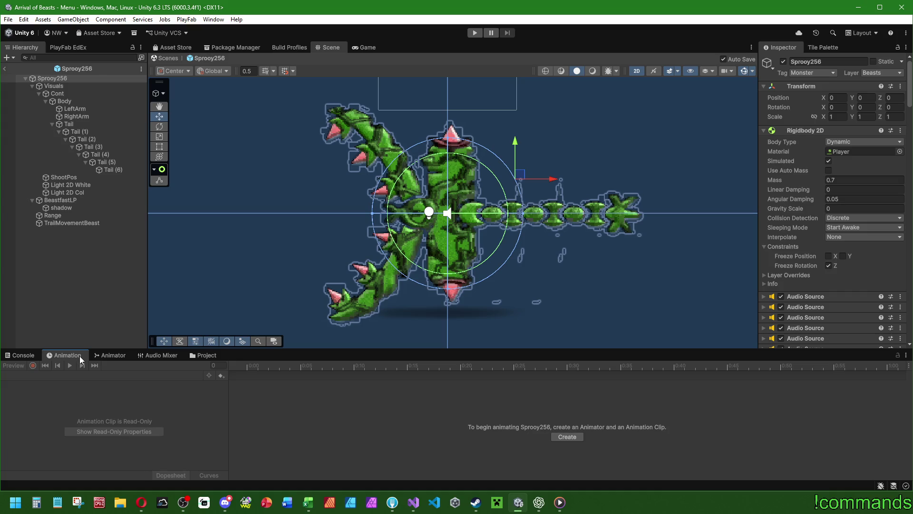
pyautogui.click(78, 87)
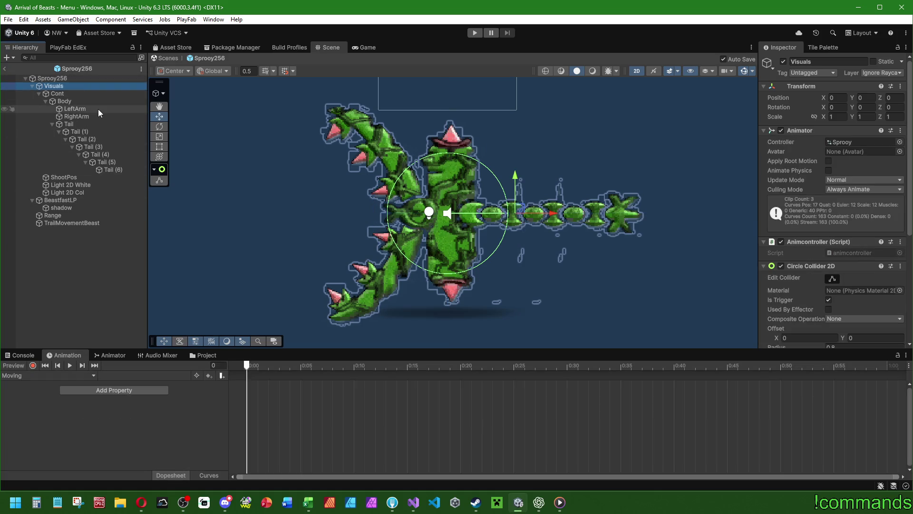
# Step: Choose the Moving clip, start recording, and park the playhead at frame 30
pyautogui.click(84, 376)
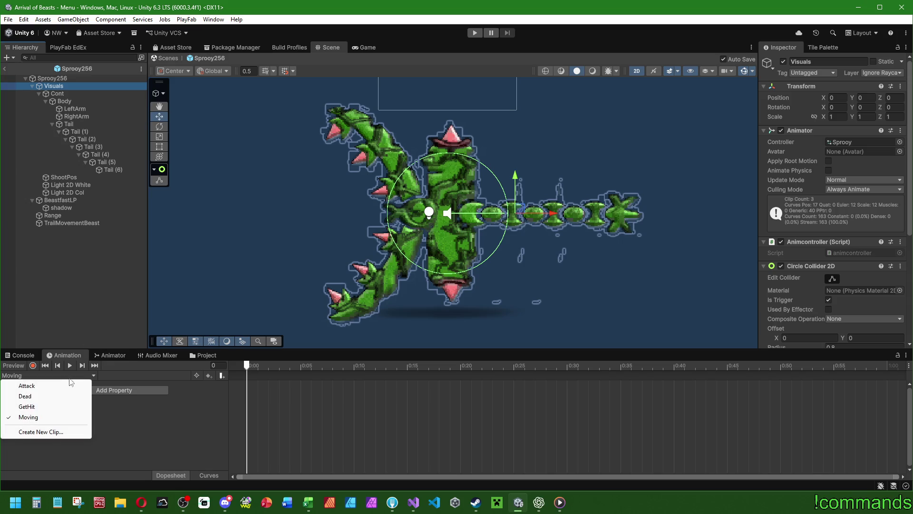
pyautogui.click(36, 419)
pyautogui.click(33, 375)
pyautogui.click(33, 417)
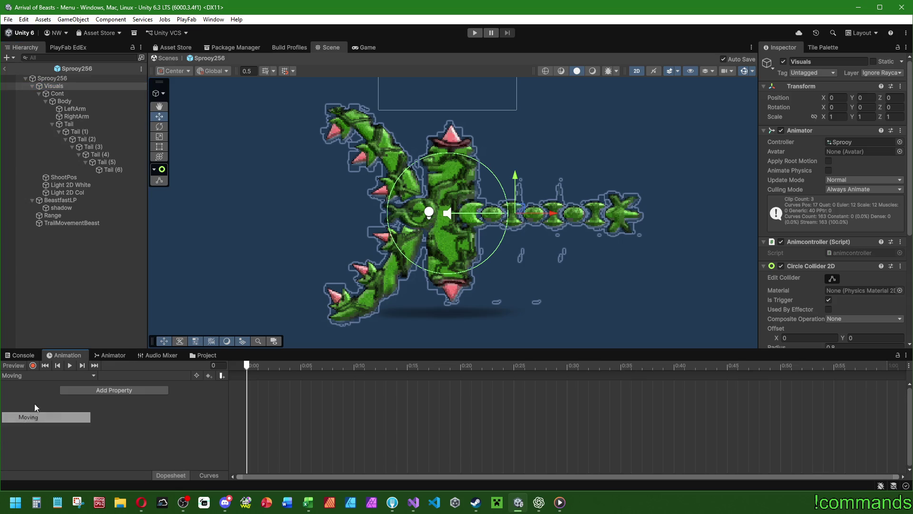
pyautogui.click(33, 366)
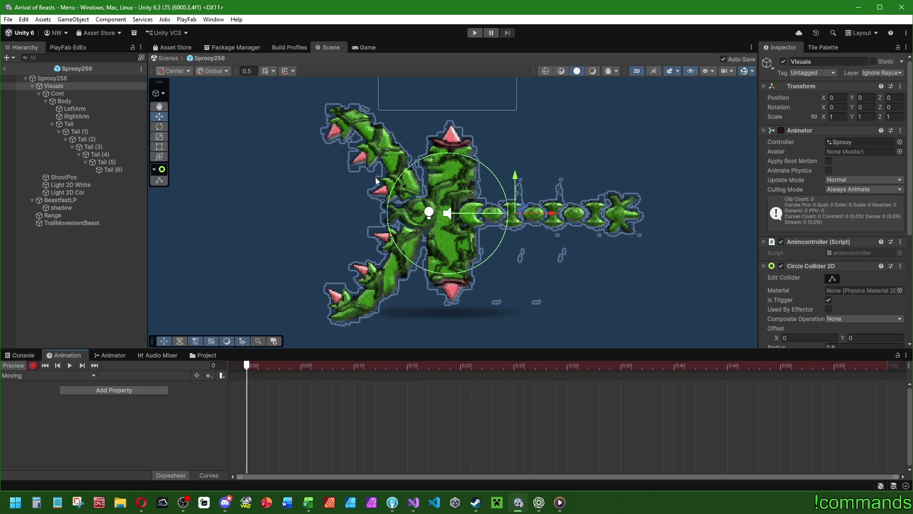
pyautogui.click(80, 95)
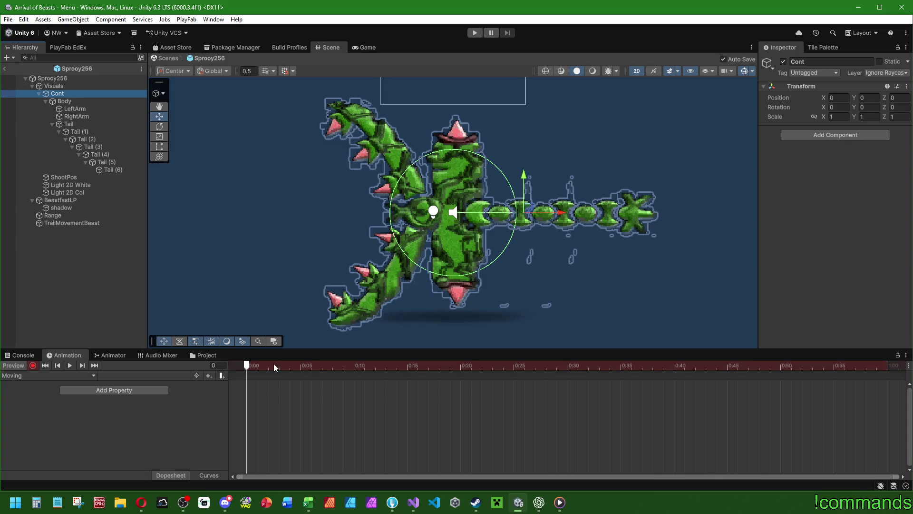
pyautogui.click(567, 365)
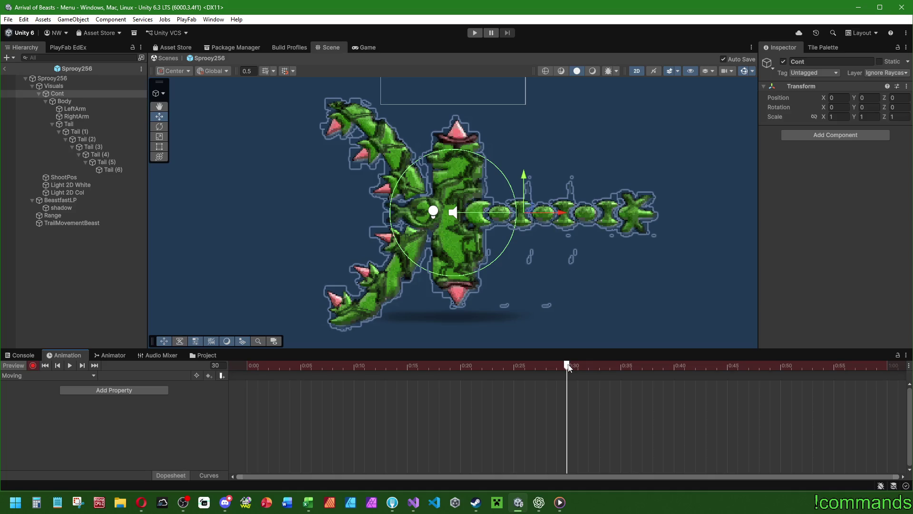
pyautogui.click(83, 102)
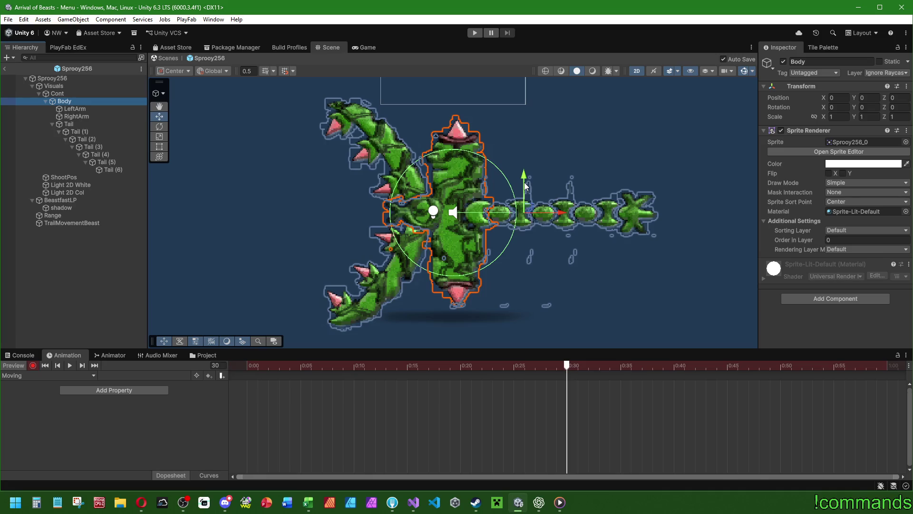
# Step: At 0:15, raise the Body, tilt LeftArm slightly and swing RightArm up about 10 degrees
pyautogui.click(408, 367)
pyautogui.moveTo(525, 183); pyautogui.dragTo(526, 172)
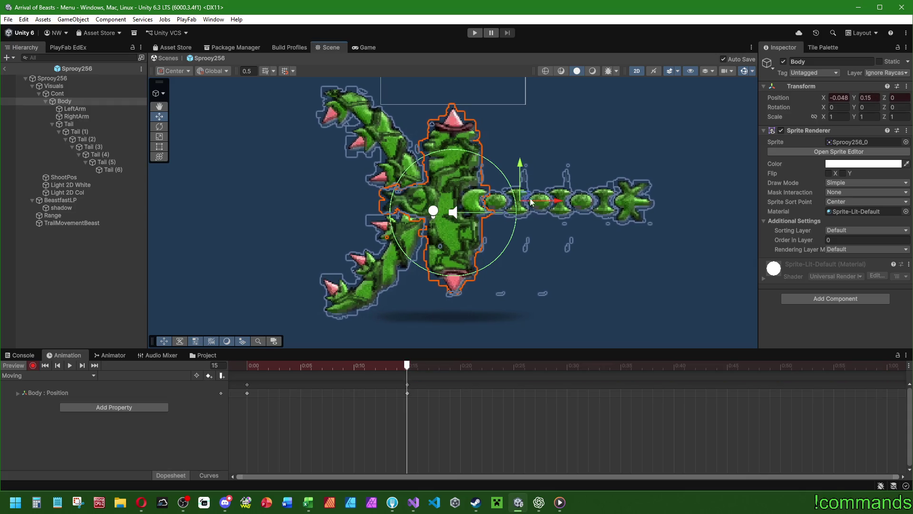
pyautogui.click(76, 109)
pyautogui.moveTo(881, 108); pyautogui.dragTo(871, 104)
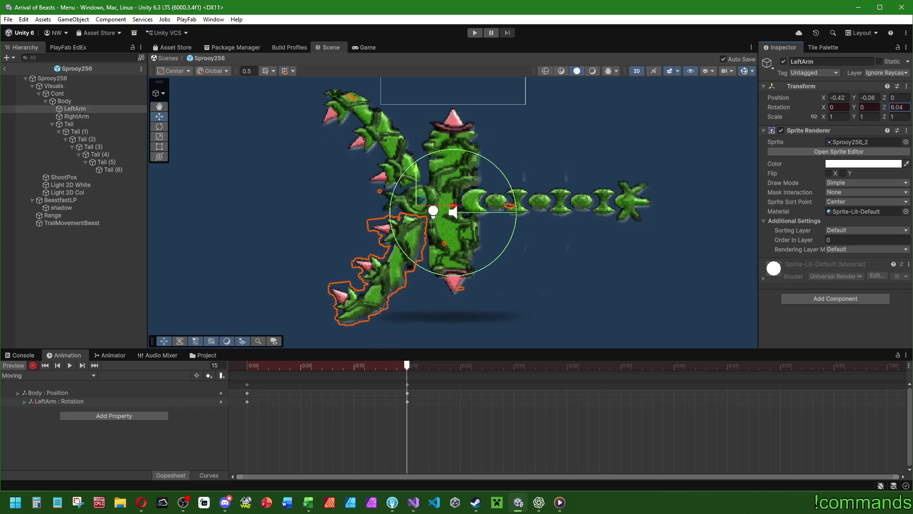
pyautogui.click(76, 116)
pyautogui.moveTo(885, 108); pyautogui.dragTo(901, 108)
# Step: Bend Tail (1) through the Tail (6) tip slightly to key the tail pose
pyautogui.click(579, 193)
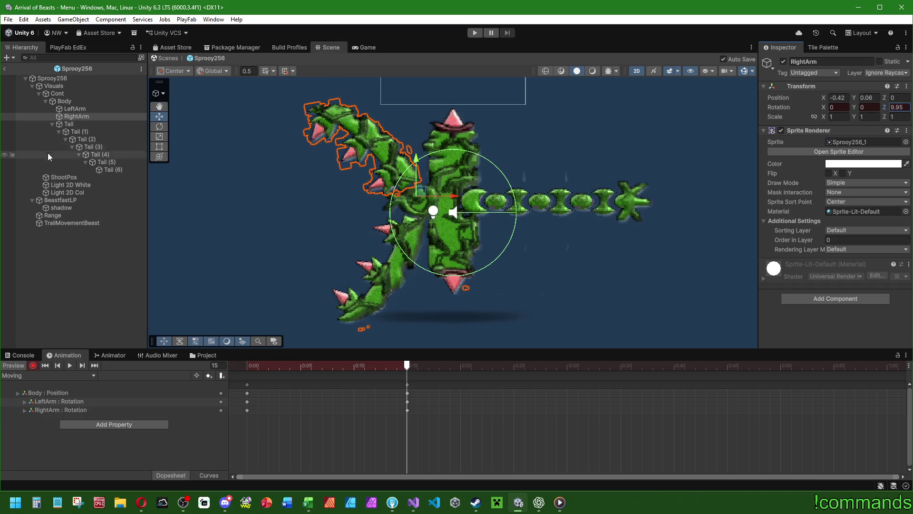
pyautogui.moveTo(886, 109); pyautogui.dragTo(827, 115)
pyautogui.click(85, 139)
pyautogui.moveTo(885, 109); pyautogui.dragTo(828, 109)
pyautogui.click(92, 146)
pyautogui.click(98, 154)
pyautogui.click(106, 162)
pyautogui.click(111, 170)
pyautogui.moveTo(886, 108); pyautogui.dragTo(880, 108)
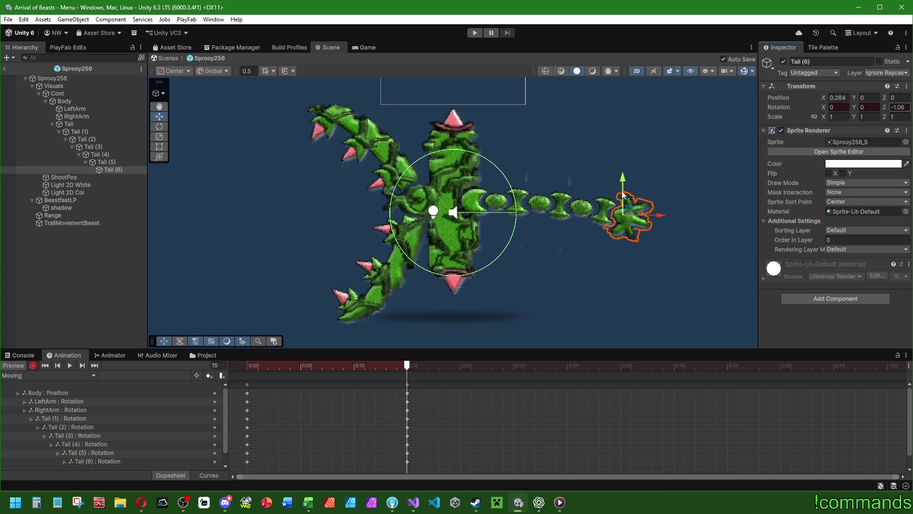
# Step: Nudge the first tail segment with the move gizmo and step through tail segments two to six
pyautogui.scroll(2, 628, 190)
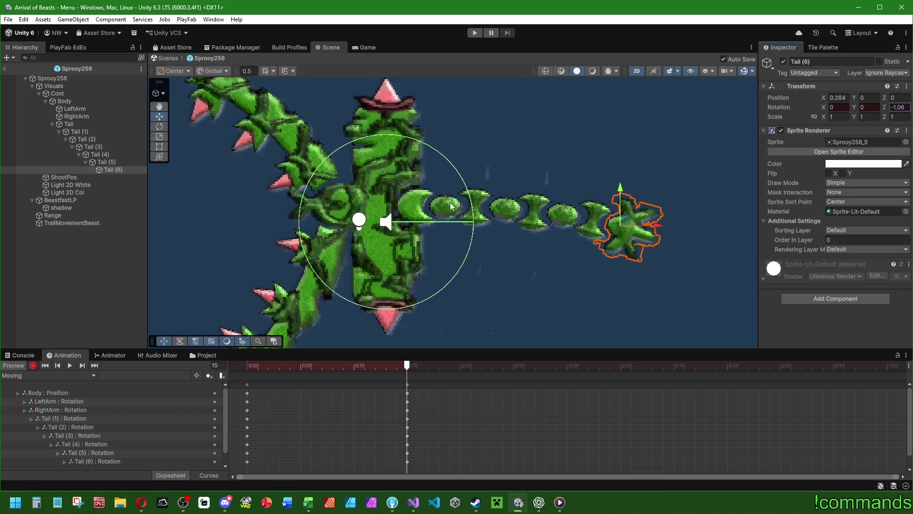
pyautogui.click(90, 132)
pyautogui.moveTo(573, 220); pyautogui.dragTo(616, 231)
pyautogui.click(86, 139)
pyautogui.click(123, 148)
pyautogui.click(96, 155)
pyautogui.click(103, 162)
pyautogui.click(111, 170)
pyautogui.scroll(-3, 473, 200)
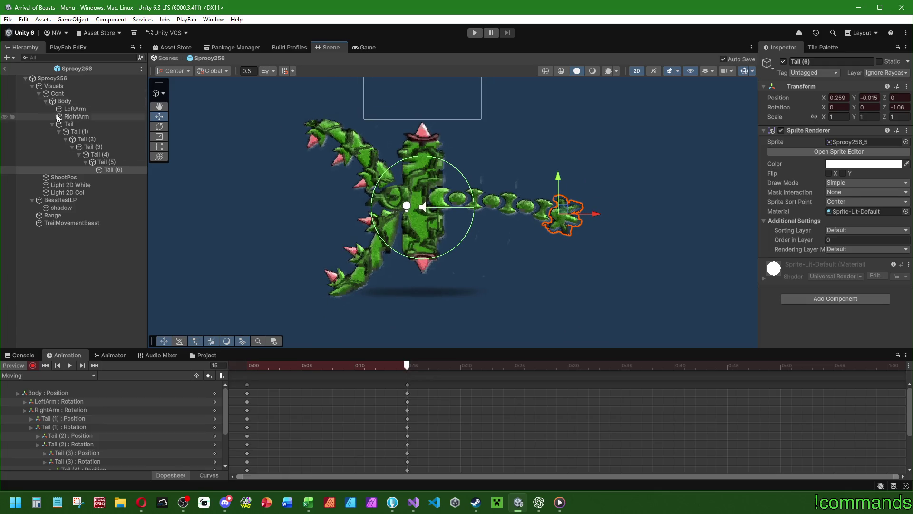
# Step: Set Body Rotation Z to 0.5 and shift the 0:15 pose keyframes to 0:10
pyautogui.click(73, 102)
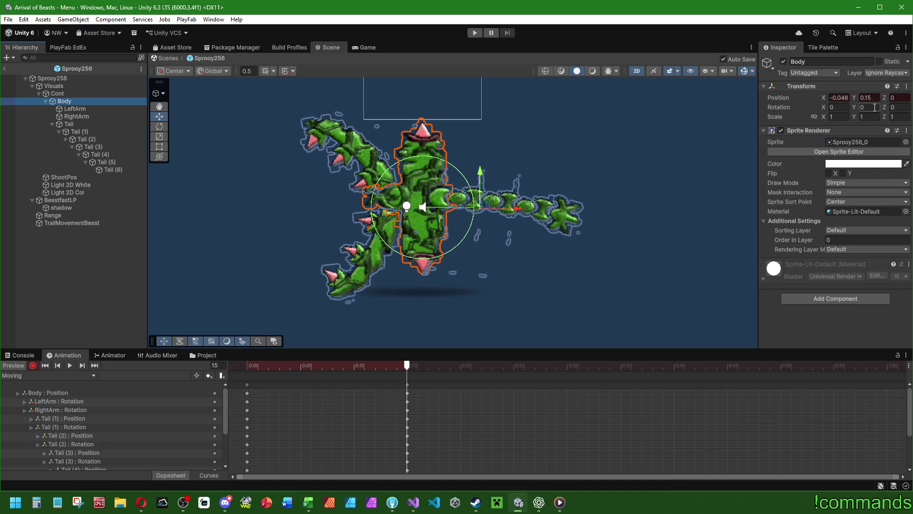
pyautogui.click(894, 108)
pyautogui.write('1')
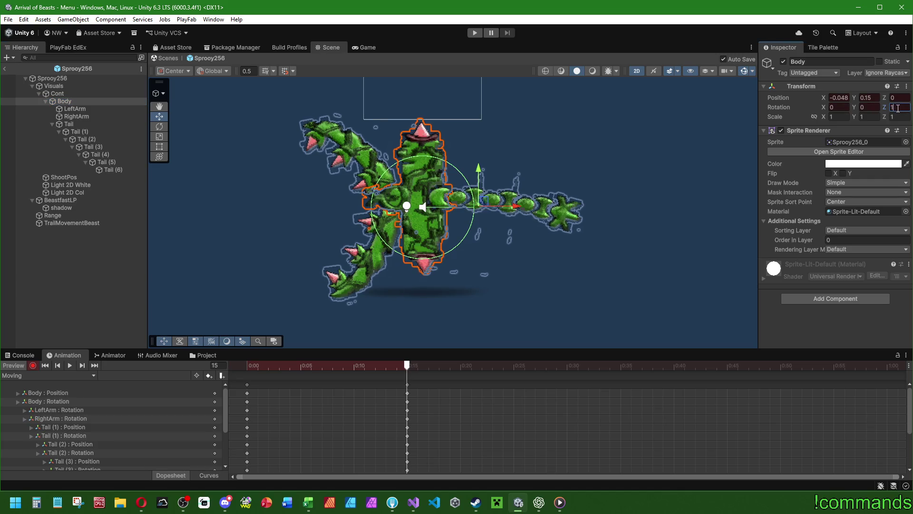
pyautogui.write('0.5')
pyautogui.press('Return')
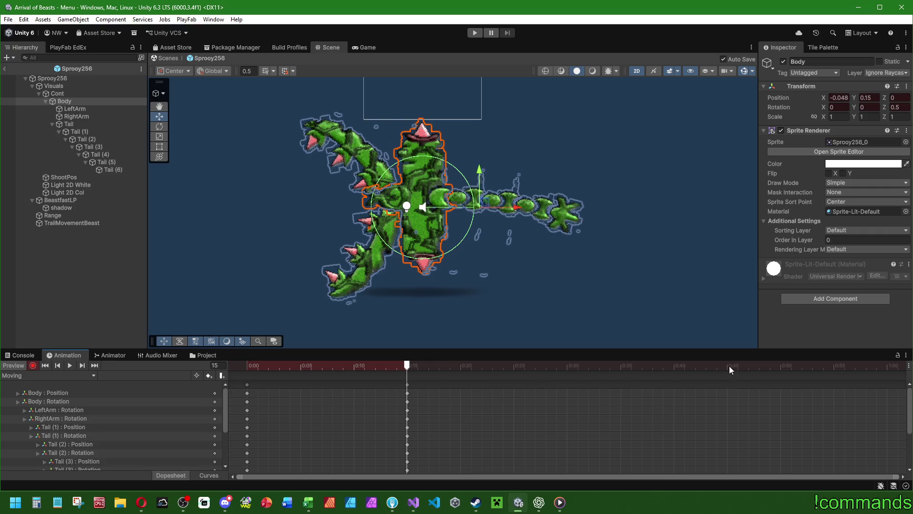
pyautogui.moveTo(407, 384); pyautogui.dragTo(358, 385)
pyautogui.moveTo(274, 365); pyautogui.dragTo(354, 366)
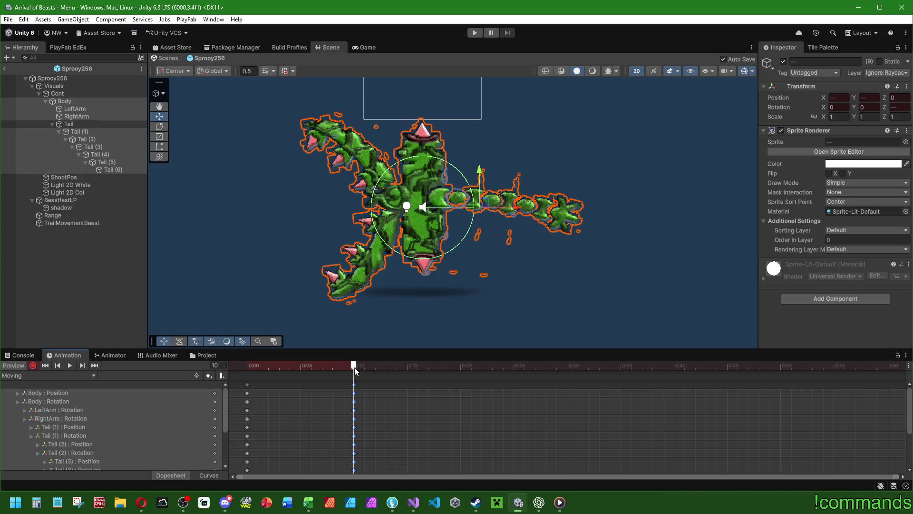
# Step: Restore the mid-pose keys to 0:15, then key Body at 0:45 with Position Y -0.15 and Rotation Z -0.5
pyautogui.moveTo(354, 389); pyautogui.dragTo(407, 387)
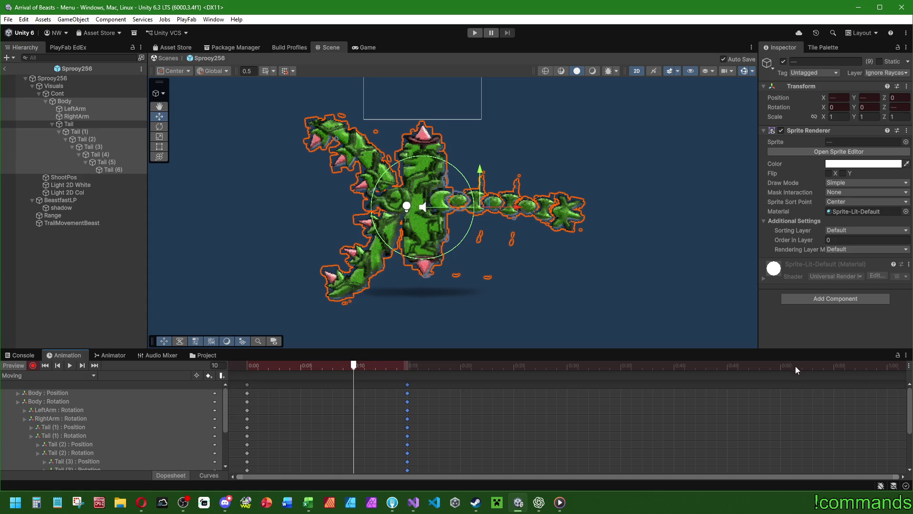
pyautogui.click(725, 366)
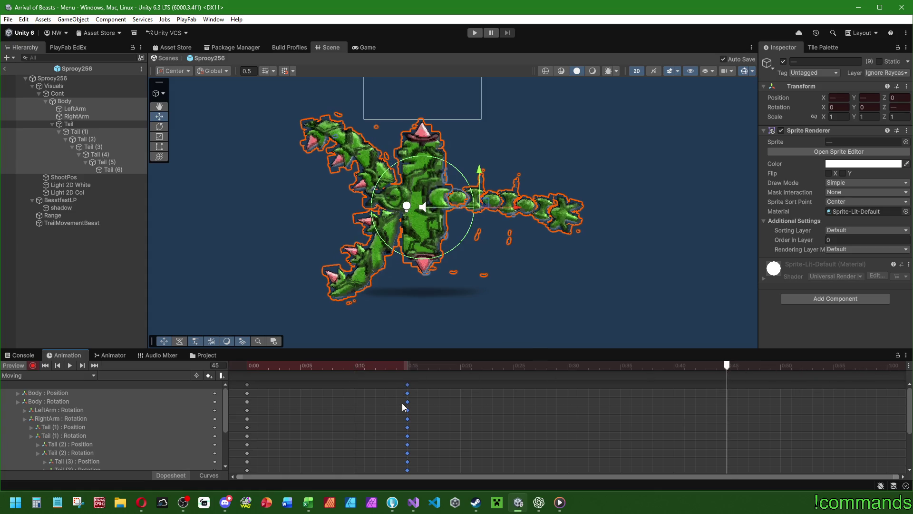
pyautogui.click(87, 101)
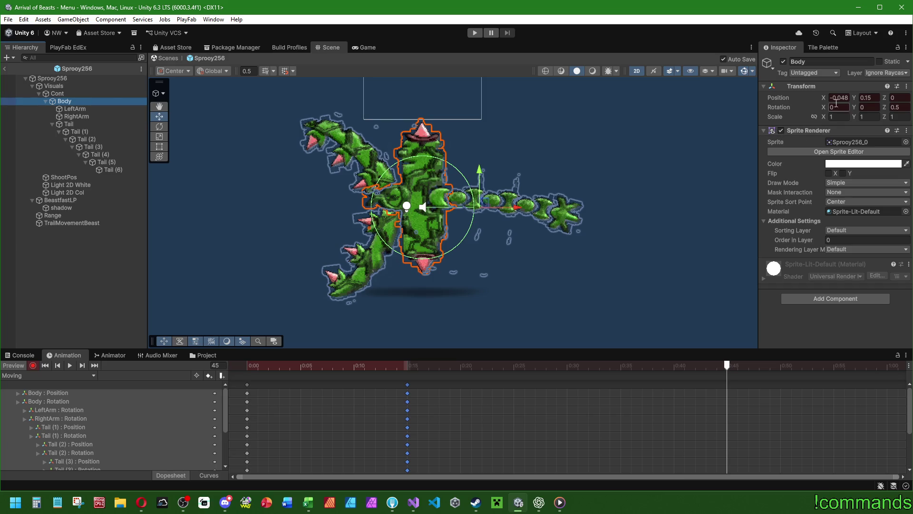
pyautogui.click(878, 100)
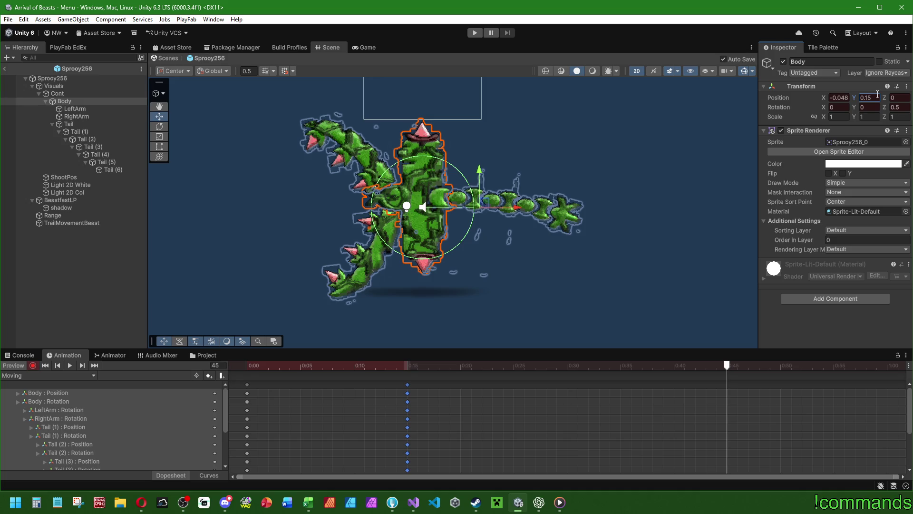
pyautogui.write('-0.15')
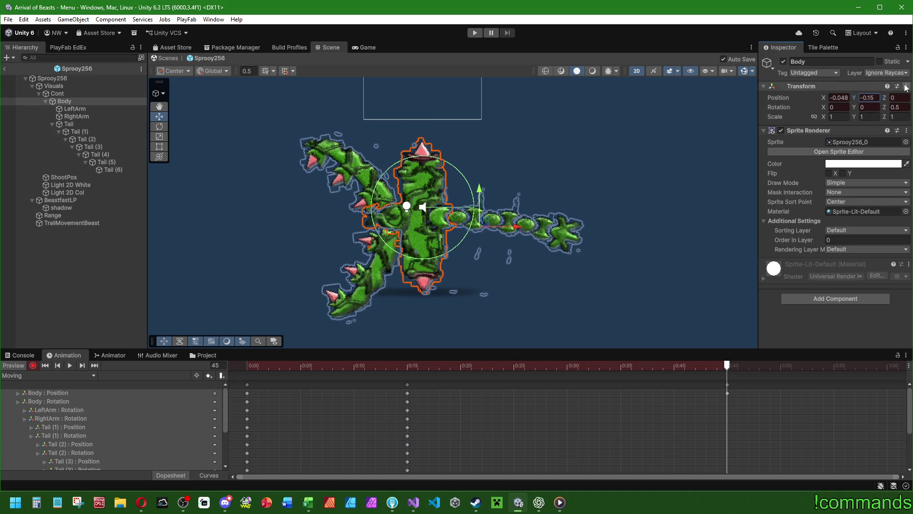
pyautogui.click(898, 107)
pyautogui.write('-0.5')
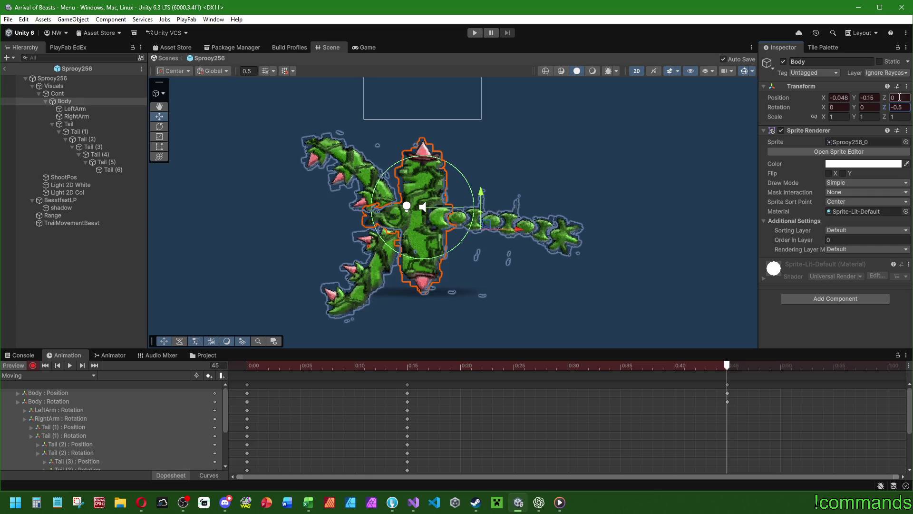
pyautogui.press('Down')
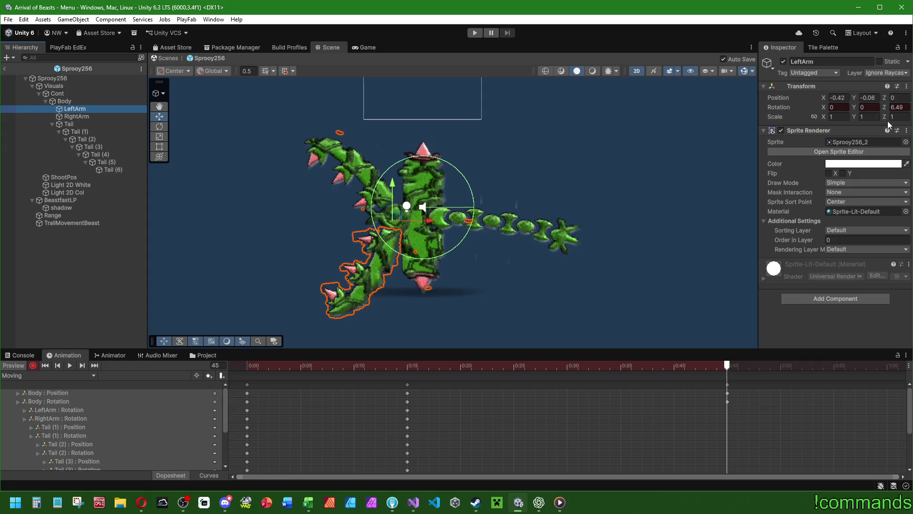
# Step: Mirror both arms' Z rotations at frame 45, setting RightArm to -9.95
pyautogui.click(906, 107)
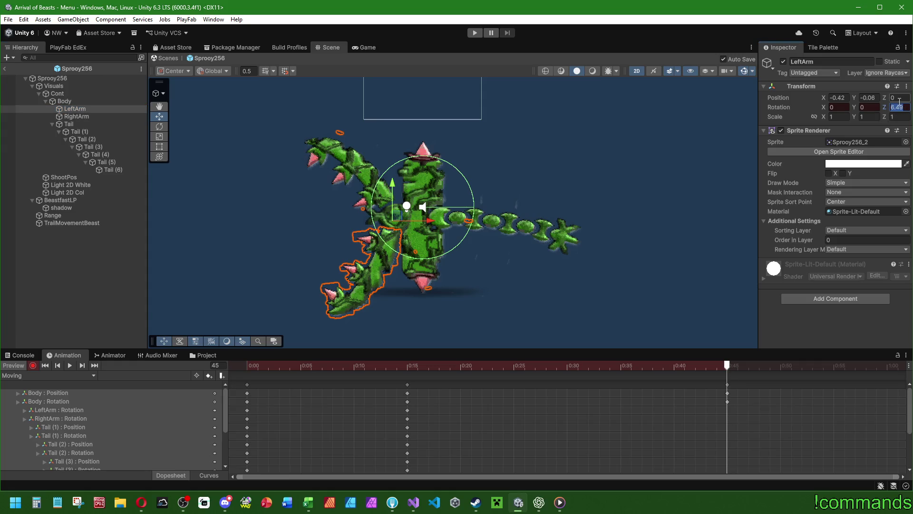
pyautogui.press('Return')
pyautogui.click(80, 117)
pyautogui.click(894, 108)
pyautogui.write('-9.95')
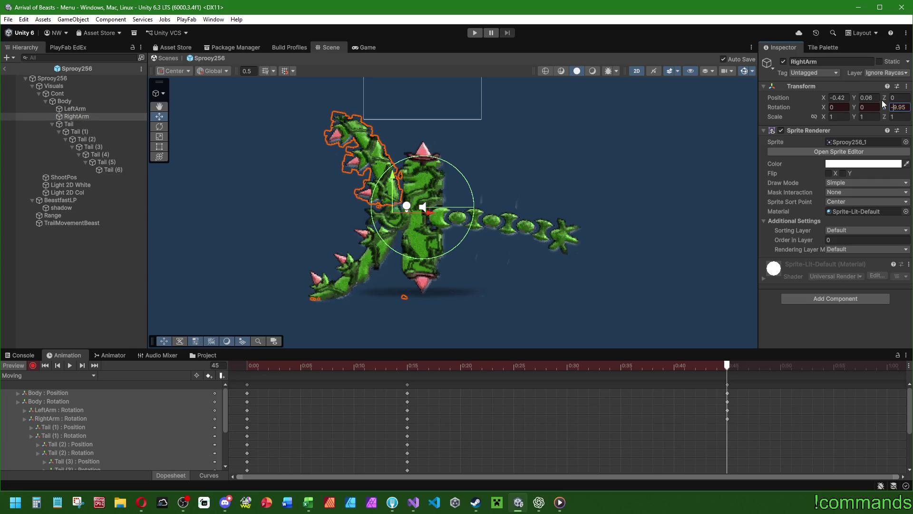
# Step: Flip the Z rotations of Tail (1) to Tail (3) to 3.94, -1.77 and 0.61
pyautogui.click(79, 131)
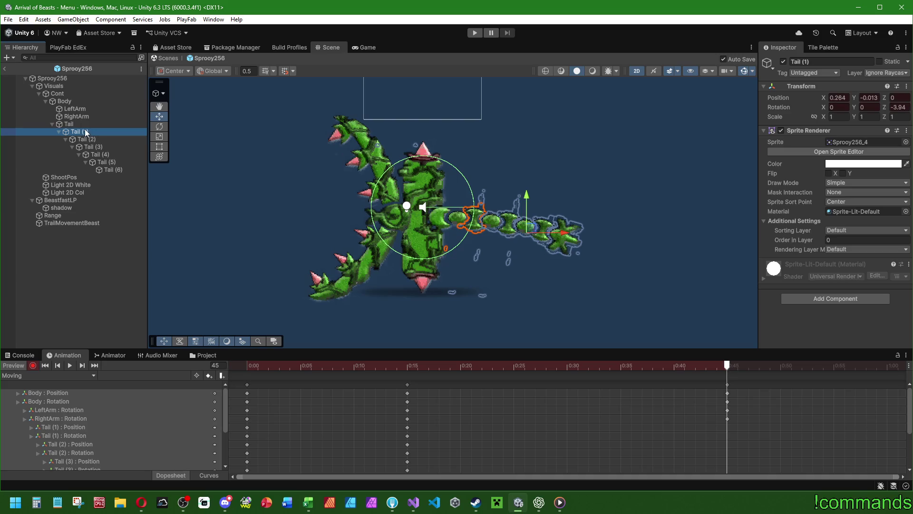
pyautogui.click(908, 108)
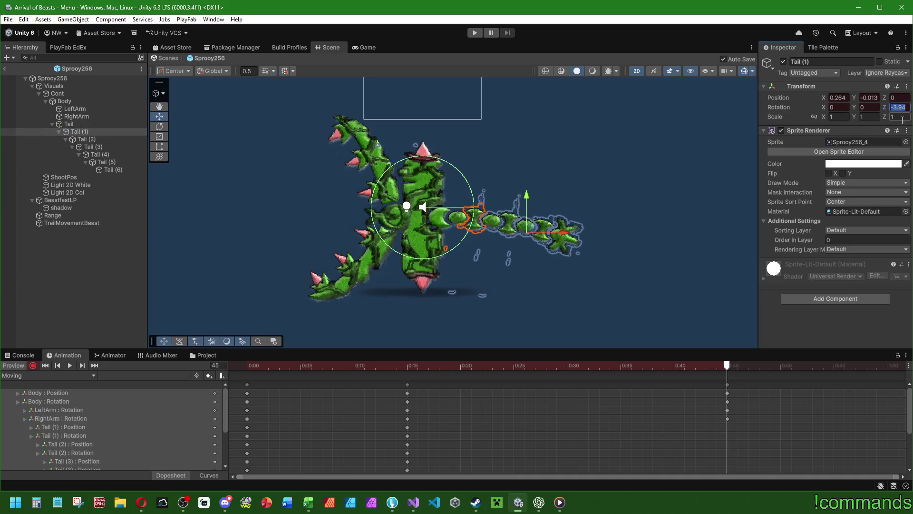
pyautogui.press('Left')
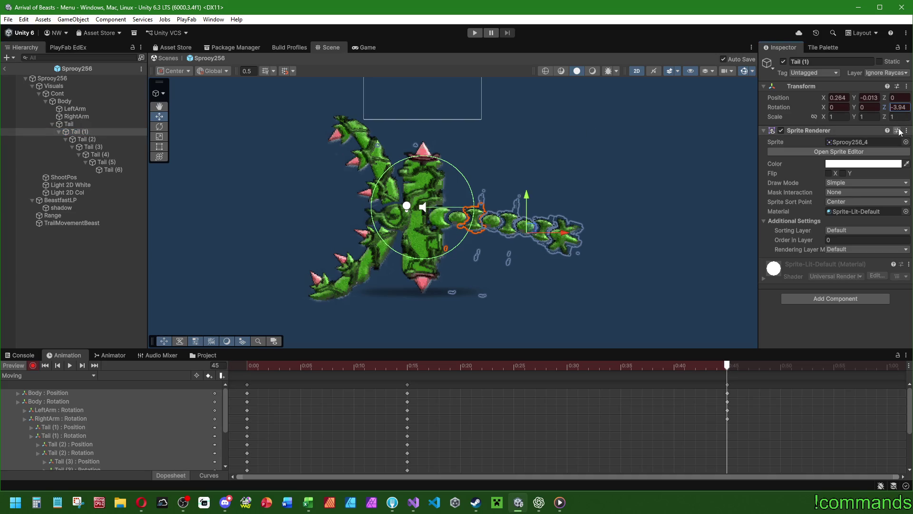
pyautogui.press('Delete')
pyautogui.click(90, 139)
pyautogui.press('Return')
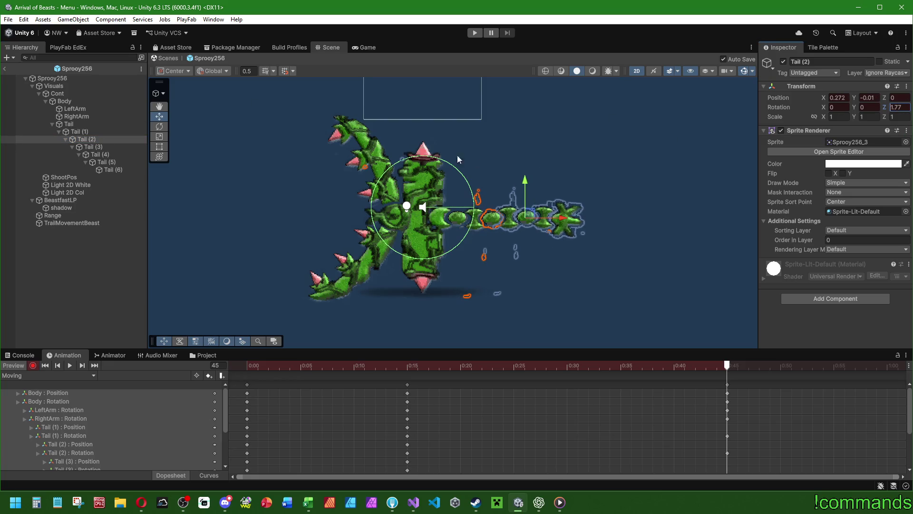
pyautogui.click(109, 145)
pyautogui.click(892, 107)
pyautogui.press('Delete')
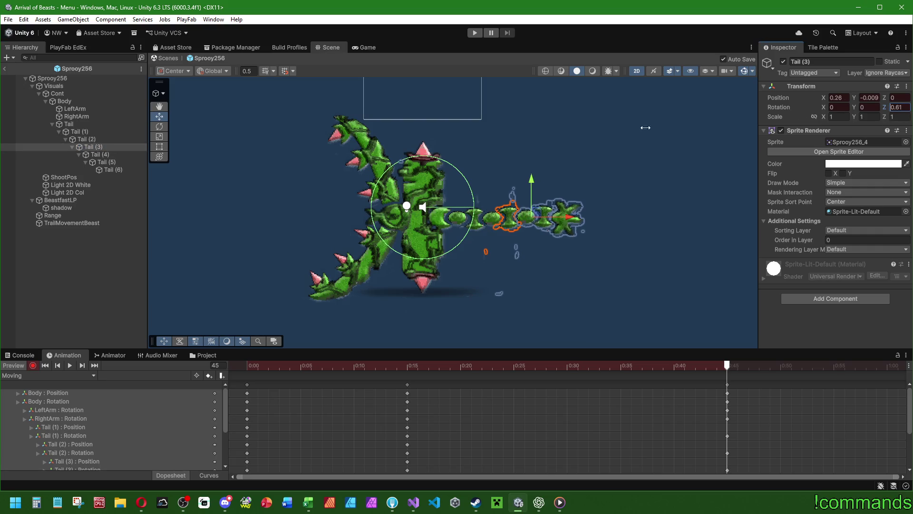
# Step: Flip the Z rotations of Tail (4) to Tail (6), then reselect Tail (2) and Tail (1)
pyautogui.click(101, 154)
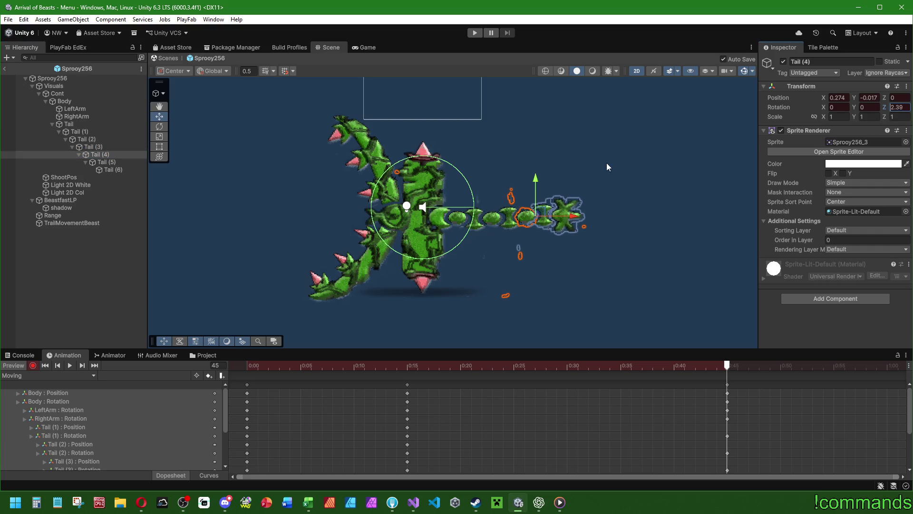
pyautogui.click(134, 162)
pyautogui.press('Return')
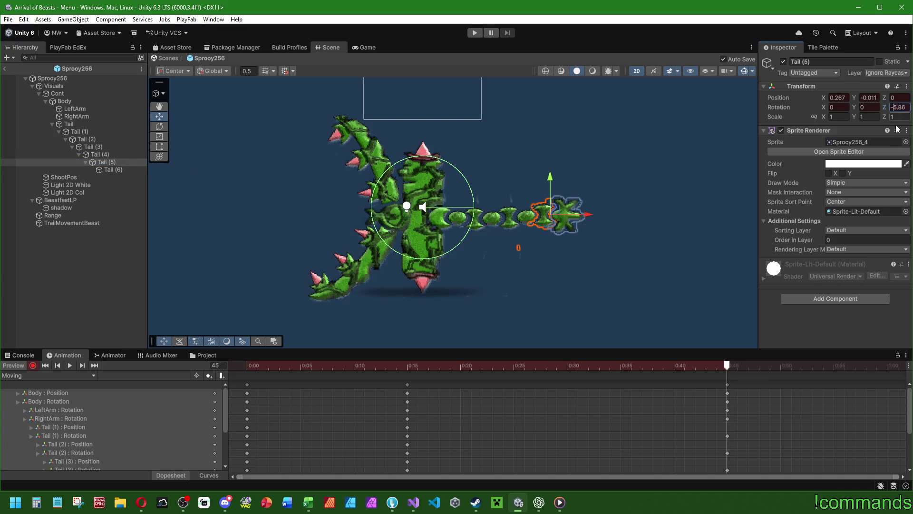
pyautogui.click(121, 169)
pyautogui.click(900, 108)
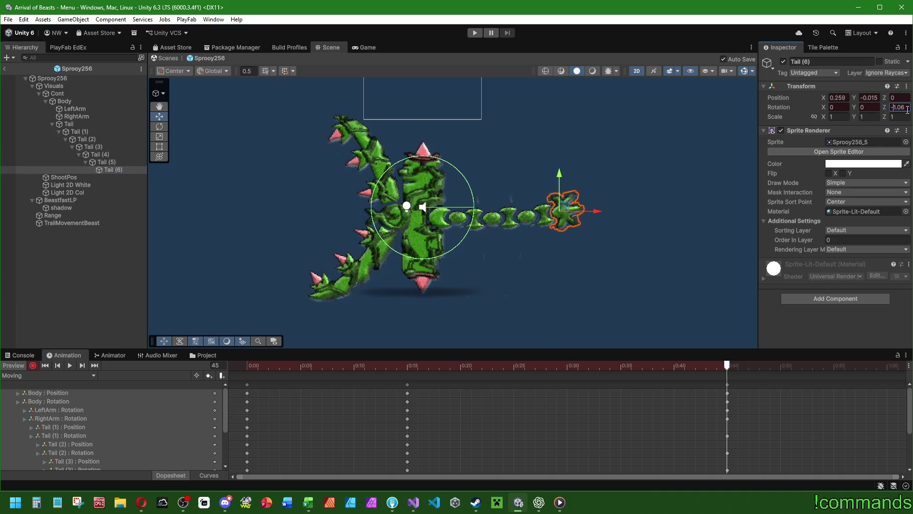
pyautogui.click(91, 123)
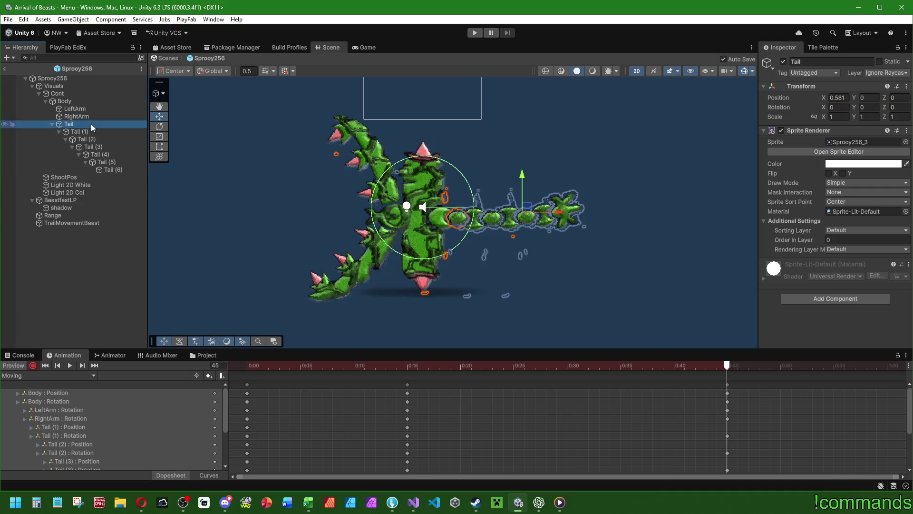
pyautogui.click(86, 139)
pyautogui.scroll(2, 524, 190)
pyautogui.click(79, 131)
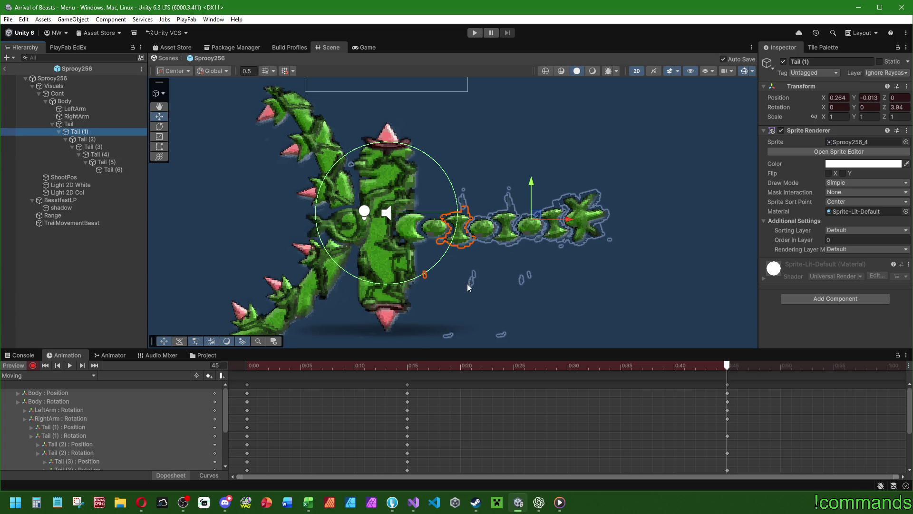
# Step: Nudge Tail (5) slightly up and left after reviewing the tail segments
pyautogui.scroll(2, 352, 172)
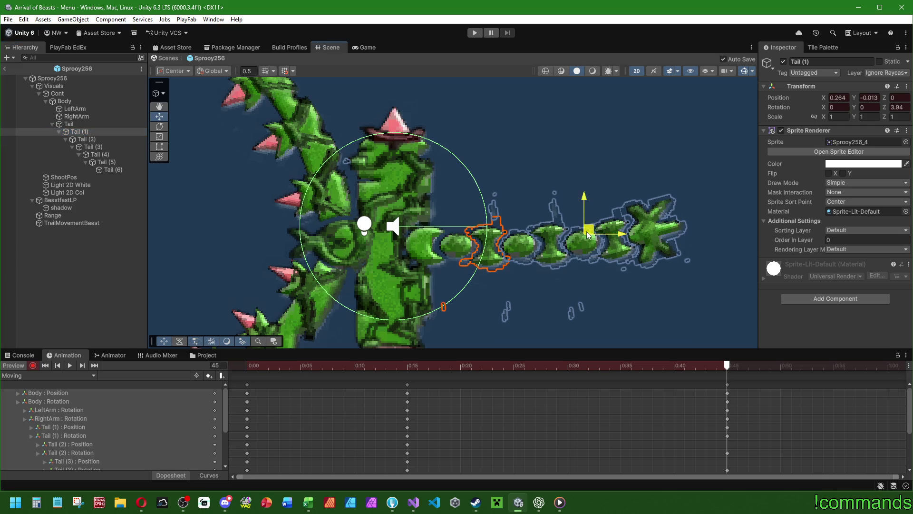
pyautogui.click(112, 140)
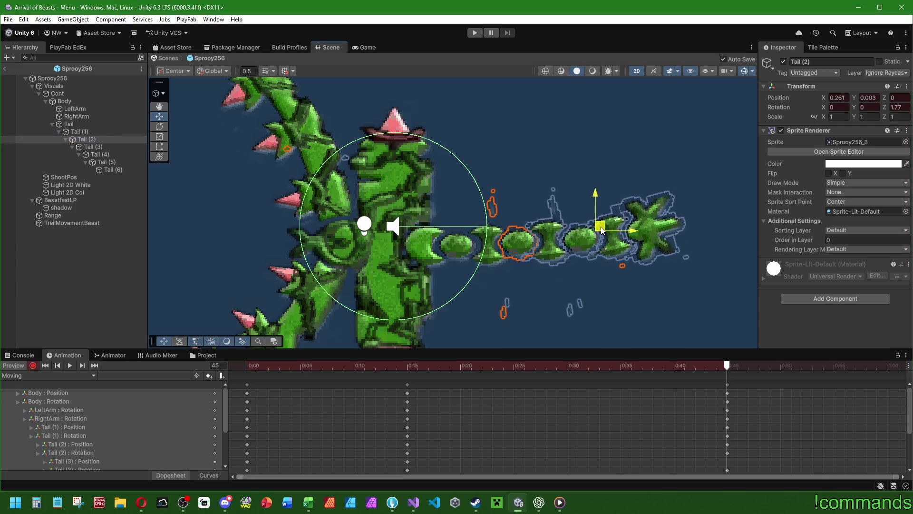
pyautogui.click(101, 148)
pyautogui.click(97, 154)
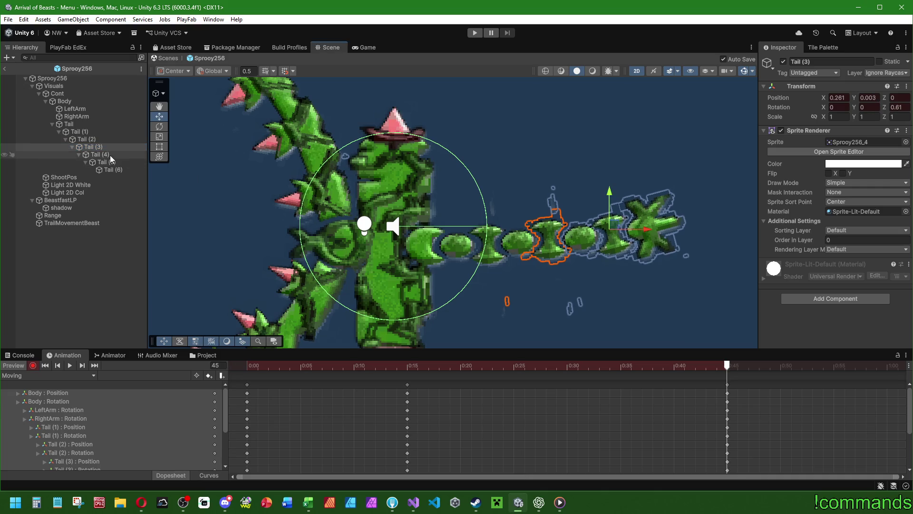
pyautogui.click(625, 222)
pyautogui.moveTo(625, 222); pyautogui.dragTo(644, 216)
pyautogui.click(108, 172)
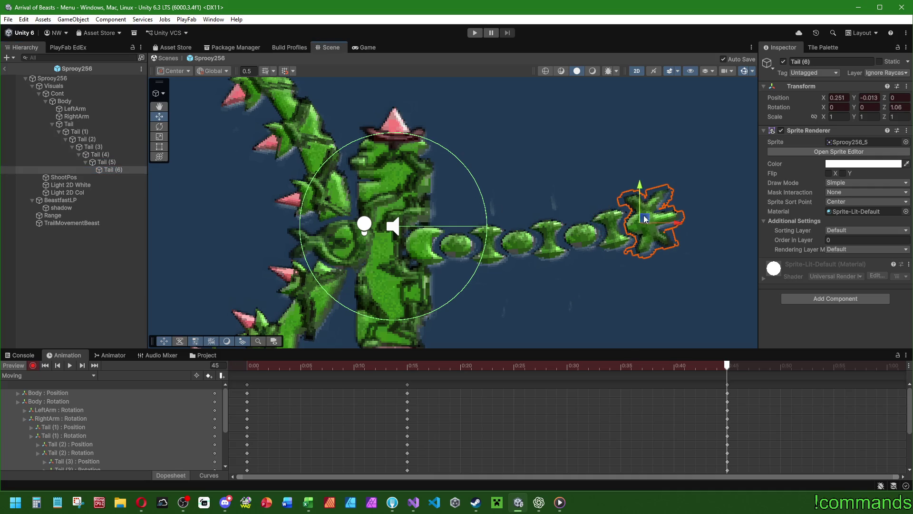
pyautogui.scroll(-4, 589, 235)
pyautogui.scroll(-2, 526, 233)
# Step: Key Body Rotation Z at 2 on frame 15 and -2 on frame 45
pyautogui.click(294, 366)
pyautogui.moveTo(294, 366)
pyautogui.mouseDown()
pyautogui.moveTo(577, 365)
pyautogui.moveTo(246, 365)
pyautogui.moveTo(729, 368)
pyautogui.mouseUp()
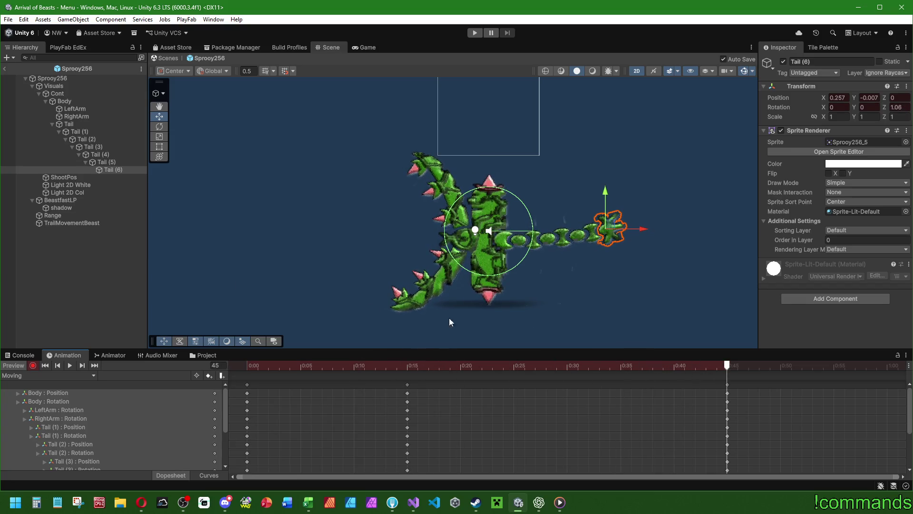
pyautogui.moveTo(396, 366); pyautogui.dragTo(407, 365)
pyautogui.click(65, 101)
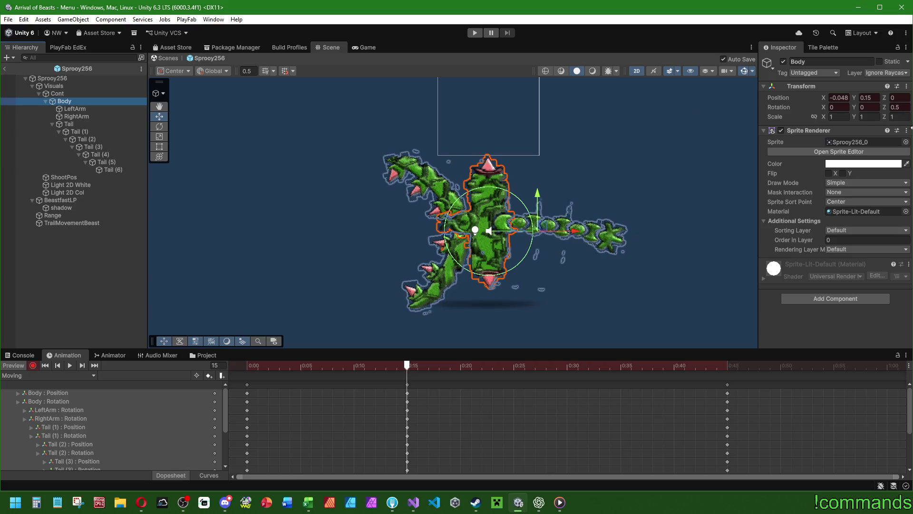
pyautogui.click(903, 109)
pyautogui.write('1')
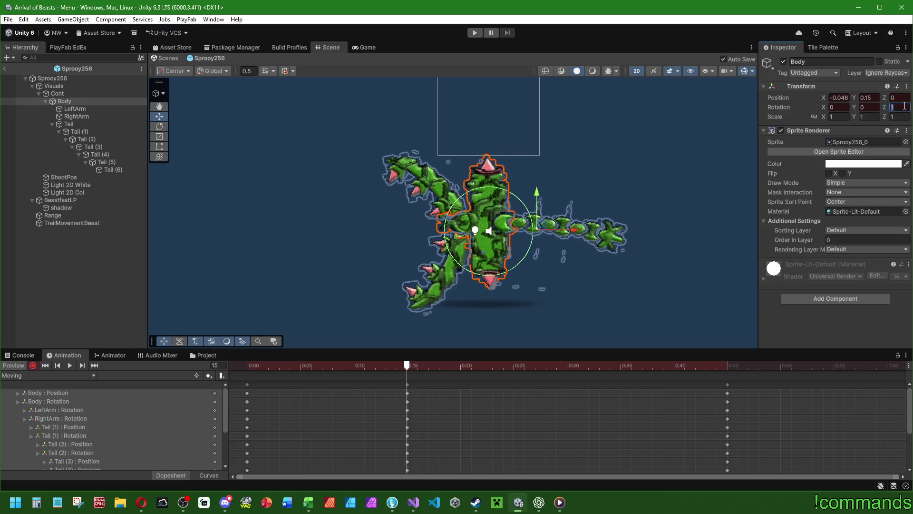
pyautogui.press('BackSpace')
pyautogui.write('2')
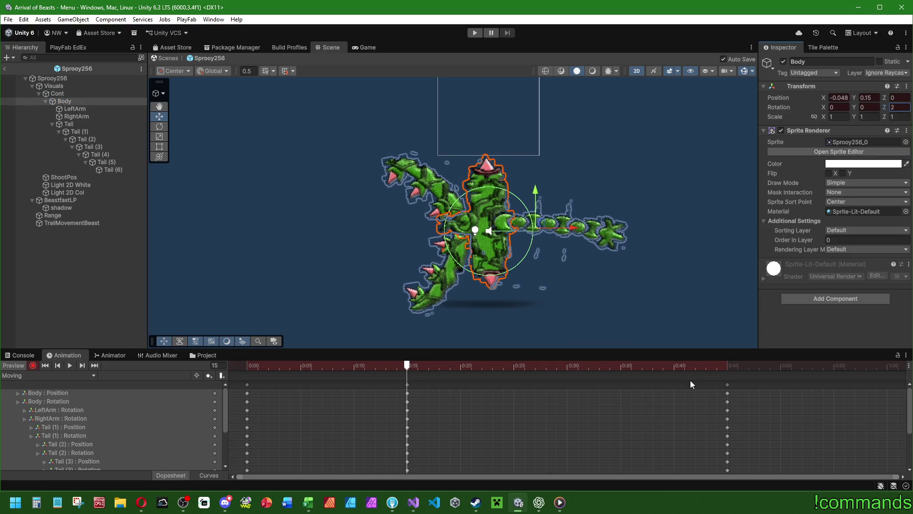
pyautogui.click(731, 367)
pyautogui.click(901, 108)
pyautogui.write('-2')
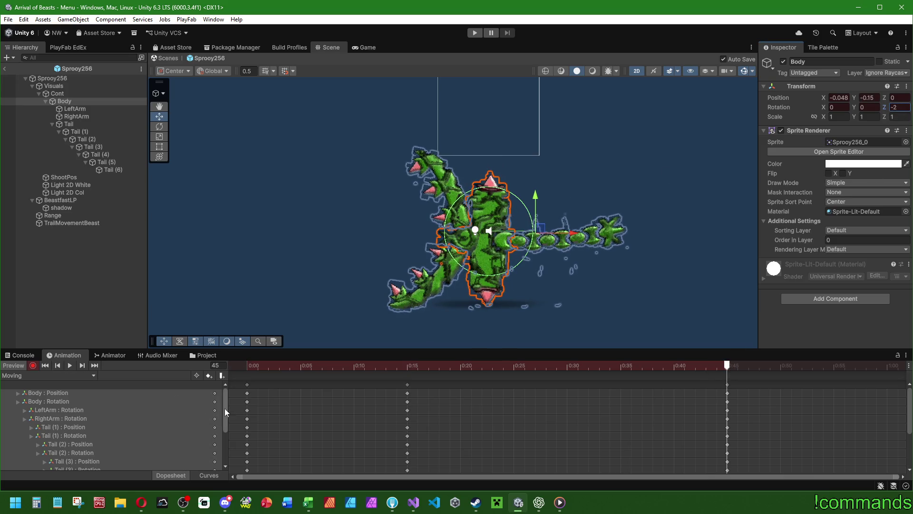
# Step: Copy the starting keyframes to 1:00 to close the loop and play the clip
pyautogui.click(196, 376)
pyautogui.hotkey('ctrl', 'v')
pyautogui.click(834, 367)
pyautogui.click(69, 364)
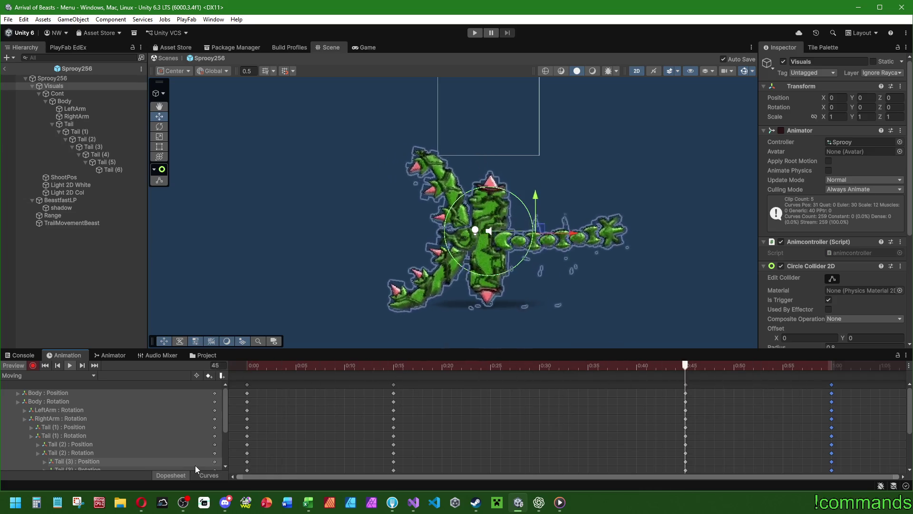
# Step: Move the pose keys to frames 20 and 40, key Body Y at 0.1, then preview and stop recording
pyautogui.moveTo(394, 386); pyautogui.dragTo(442, 385)
pyautogui.moveTo(685, 385); pyautogui.dragTo(641, 387)
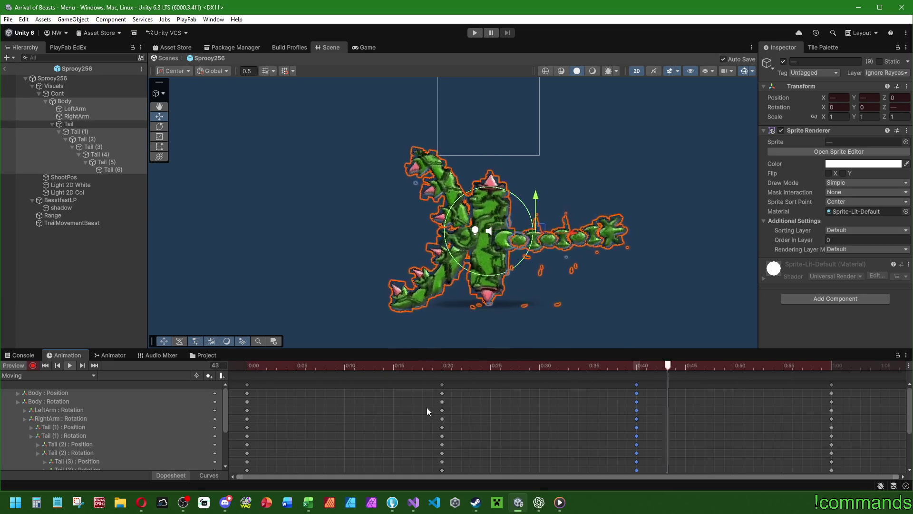
pyautogui.moveTo(403, 367); pyautogui.dragTo(442, 366)
pyautogui.click(64, 101)
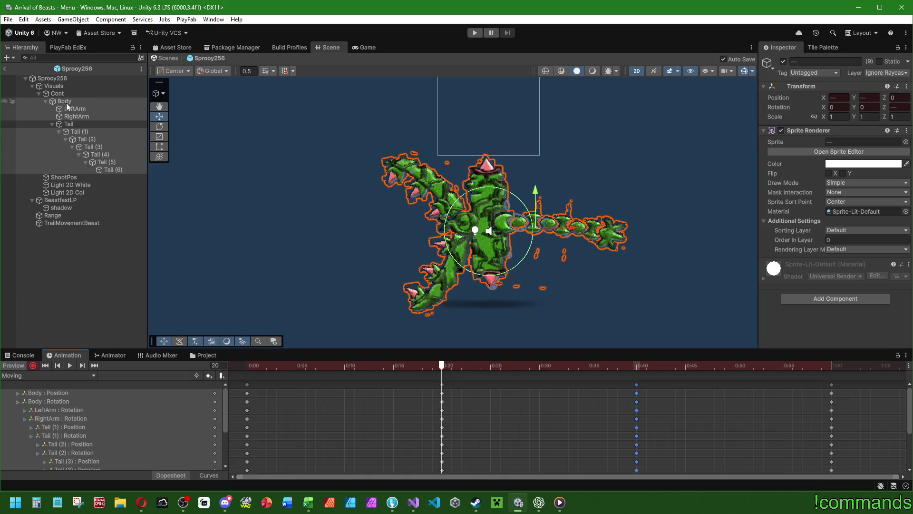
pyautogui.click(874, 98)
pyautogui.press('BackSpace')
pyautogui.write('0.1')
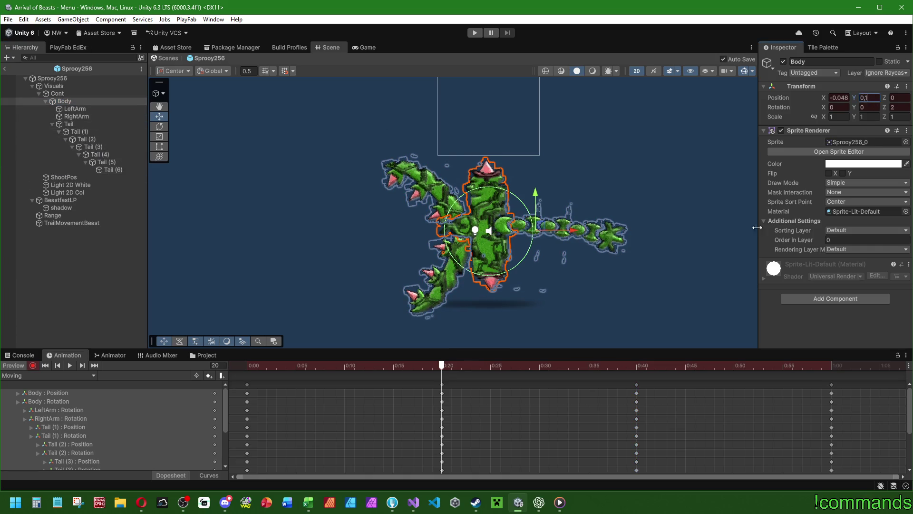
pyautogui.click(636, 366)
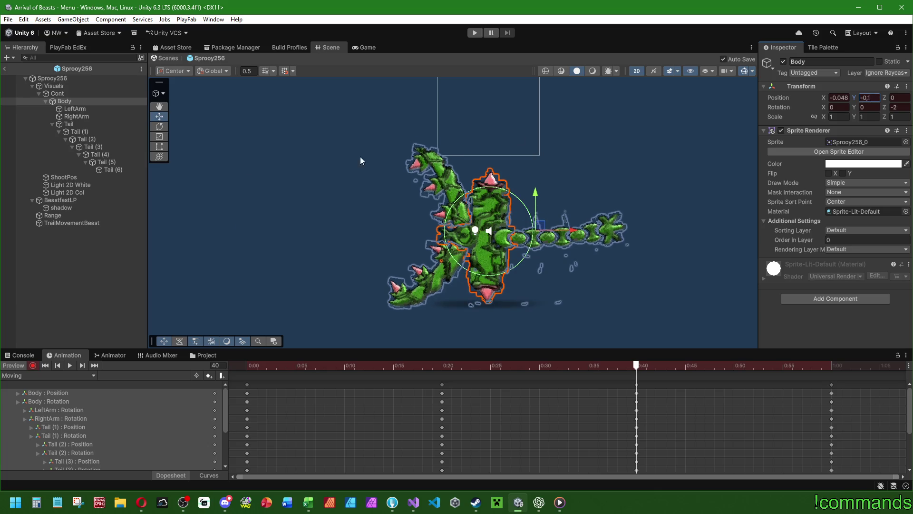
pyautogui.click(70, 368)
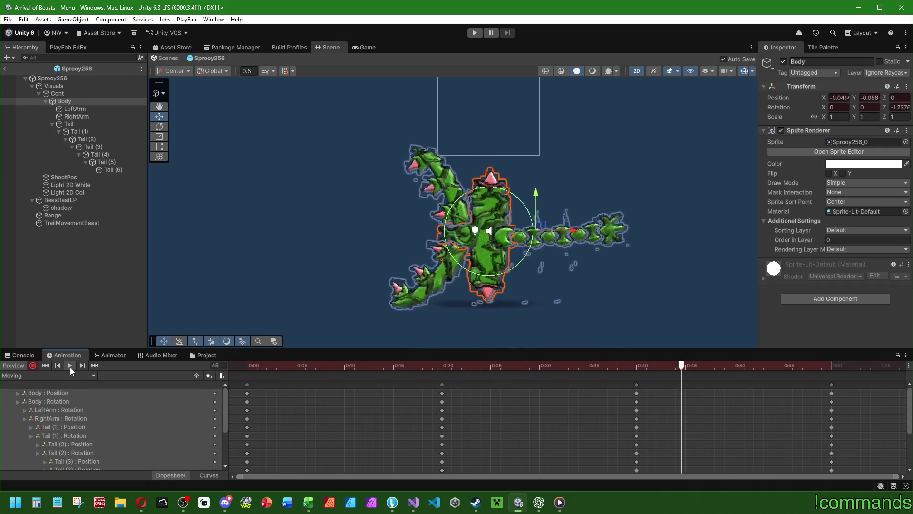
pyautogui.click(33, 365)
pyautogui.moveTo(309, 350); pyautogui.dragTo(323, 227)
# Step: Switch the Animation window to Curves and show the Body Position.y curve
pyautogui.press('c')
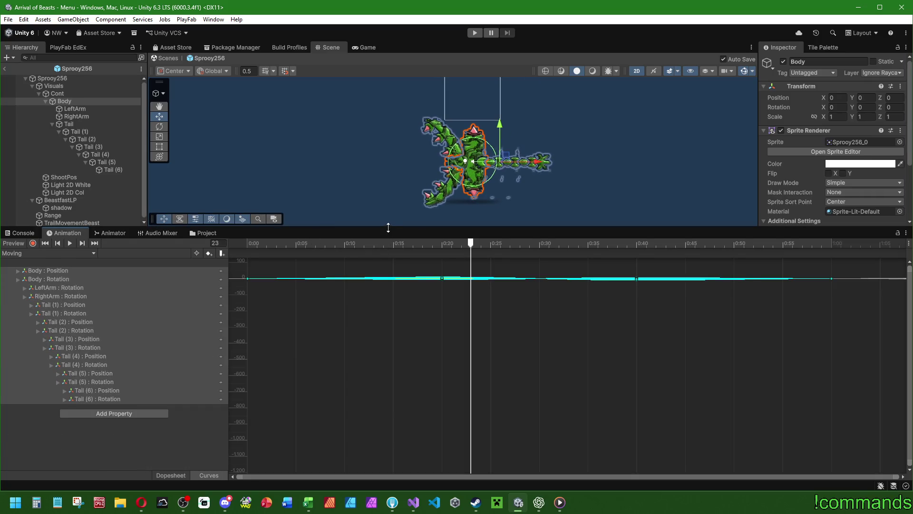
pyautogui.moveTo(389, 228); pyautogui.dragTo(346, 209)
pyautogui.click(104, 254)
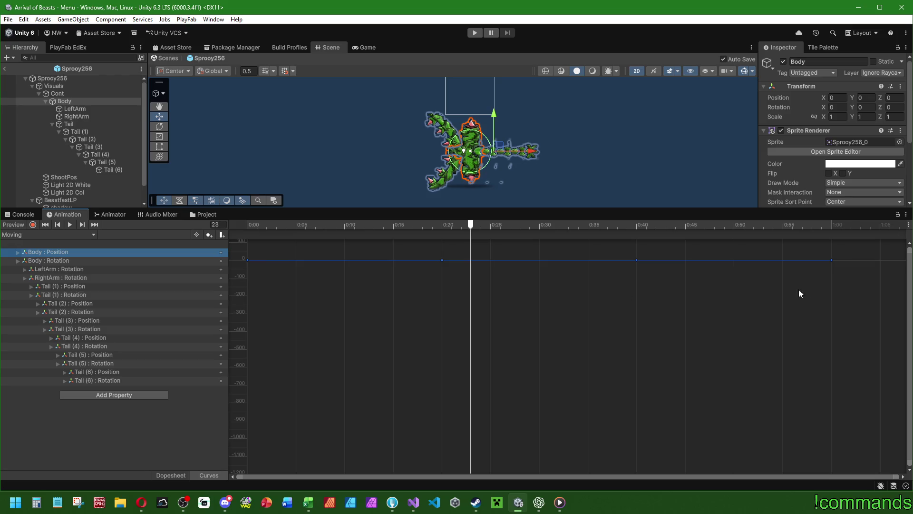
pyautogui.press('Right')
pyautogui.click(60, 270)
# Step: Inspect the LeftArm Rotation.z curve, fitting it to the graph view
pyautogui.click(60, 278)
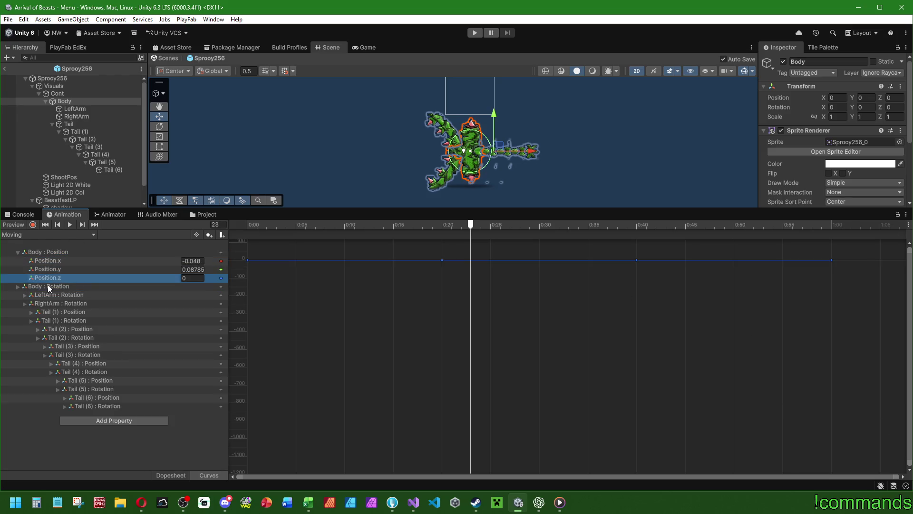
pyautogui.click(48, 286)
pyautogui.click(53, 295)
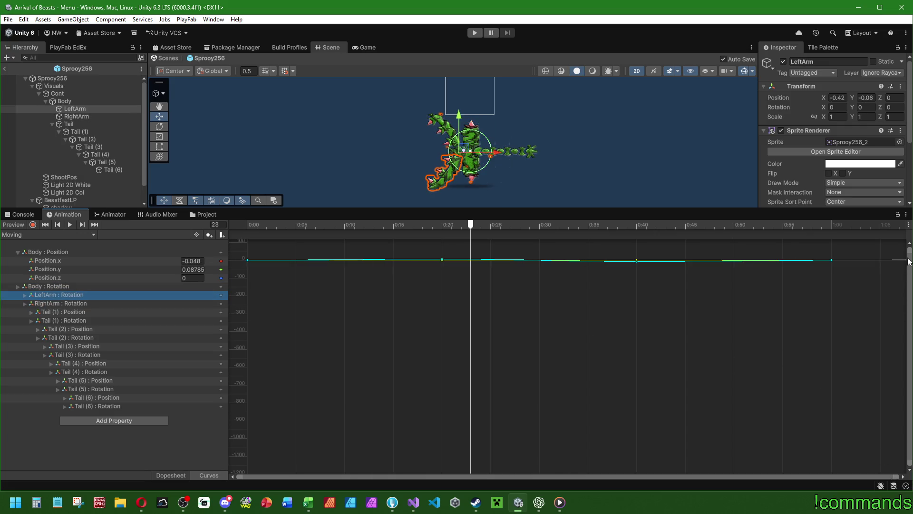
pyautogui.scroll(4, 349, 252)
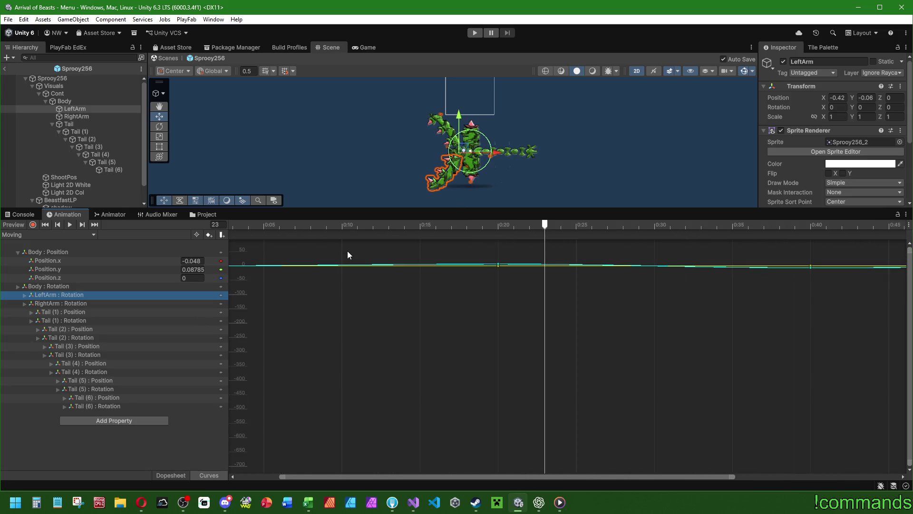
pyautogui.scroll(-5, 348, 254)
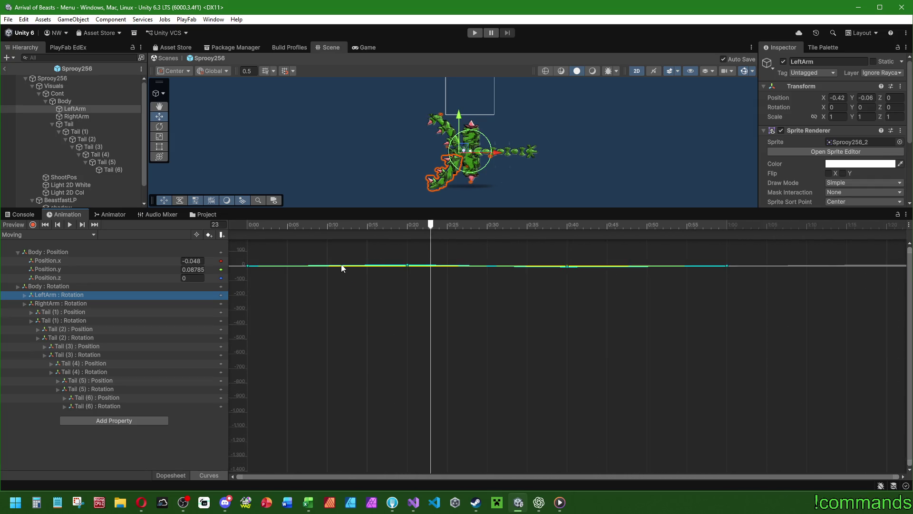
pyautogui.click(44, 302)
pyautogui.click(22, 295)
pyautogui.click(49, 303)
pyautogui.click(53, 321)
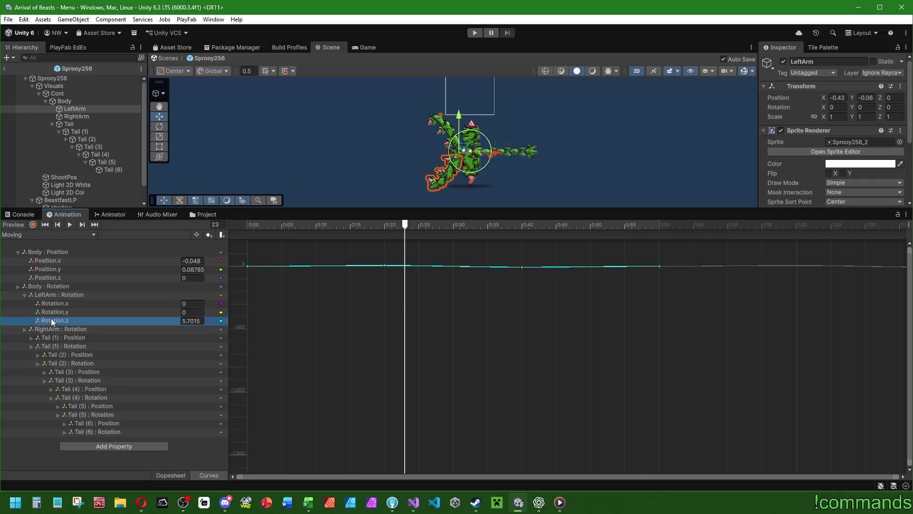
pyautogui.scroll(6, 249, 241)
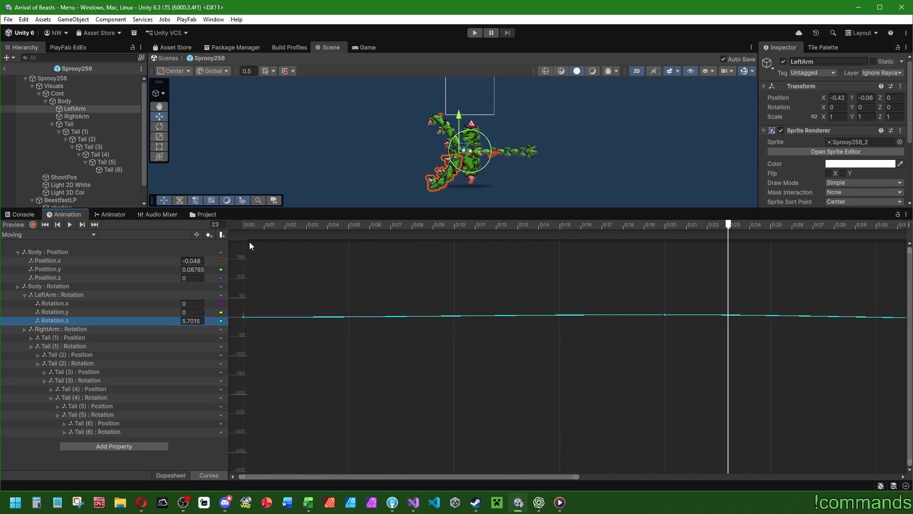
pyautogui.click(60, 303)
pyautogui.click(61, 321)
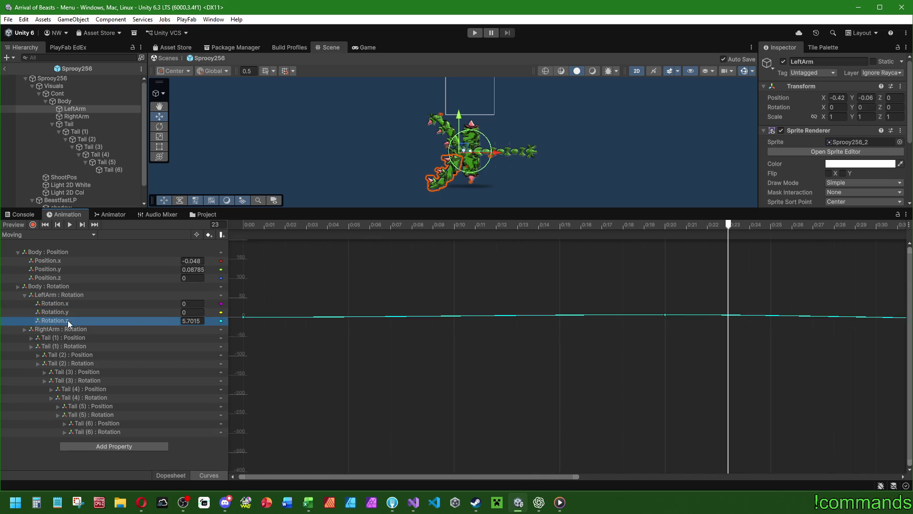
pyautogui.press('f')
pyautogui.scroll(-4, 428, 425)
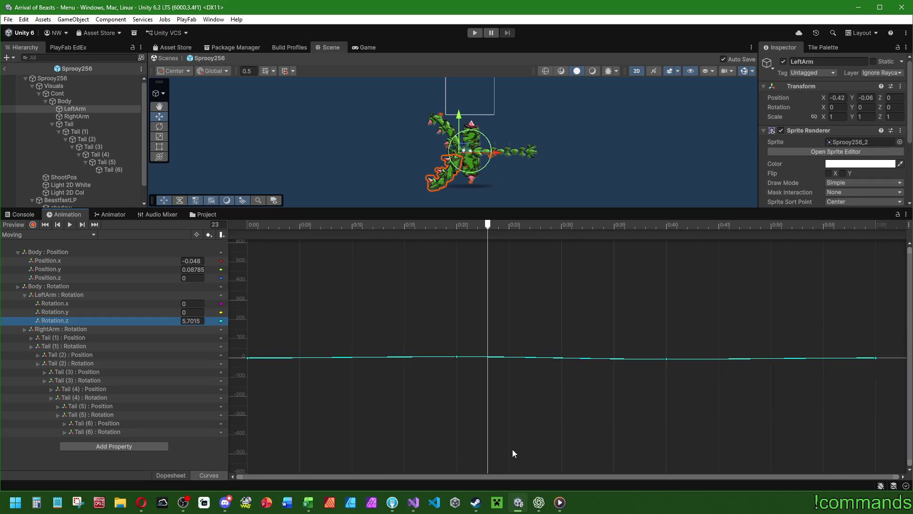
pyautogui.moveTo(893, 482)
pyautogui.mouseDown()
pyautogui.moveTo(438, 469)
pyautogui.moveTo(899, 478)
pyautogui.mouseUp()
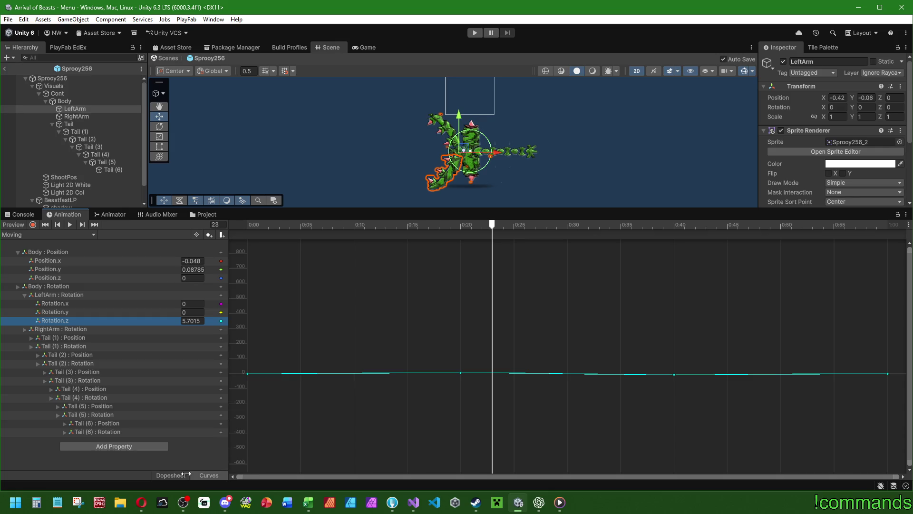
# Step: Review the Body : Position curves channel by channel, then return to the combined view
pyautogui.click(69, 252)
pyautogui.scroll(-2, 335, 328)
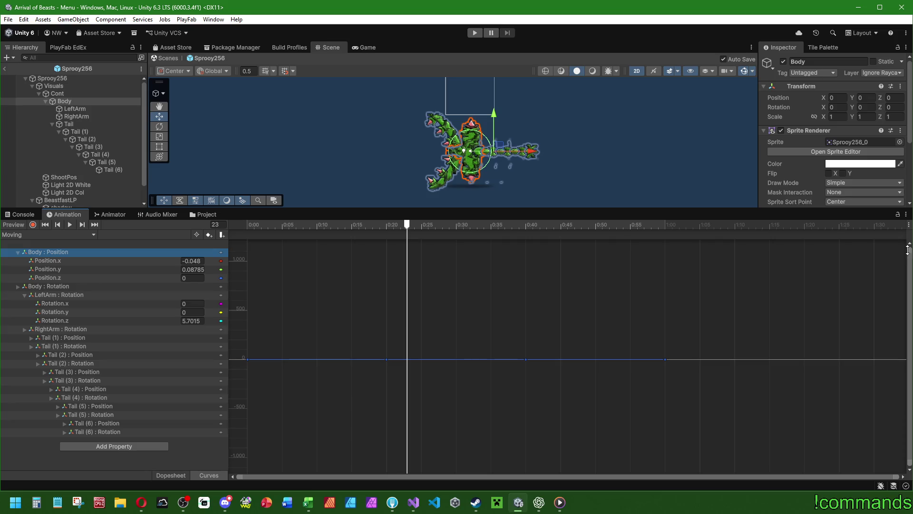
pyautogui.scroll(1, 490, 329)
pyautogui.moveTo(282, 475); pyautogui.dragTo(141, 477)
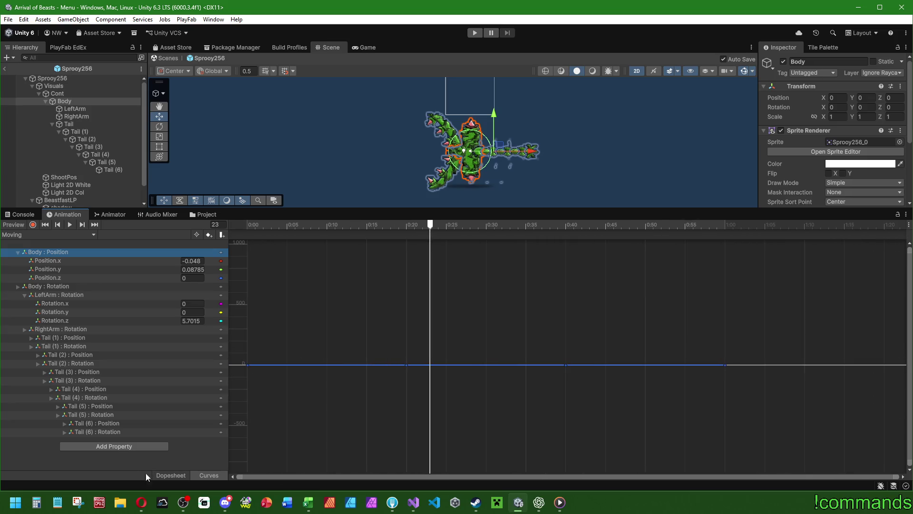
pyautogui.click(56, 261)
pyautogui.click(51, 269)
pyautogui.click(50, 277)
pyautogui.click(51, 270)
pyautogui.click(52, 261)
pyautogui.click(55, 252)
# Step: Shrink the animation panel to enlarge the scene and display the Console
pyautogui.scroll(-2, 244, 363)
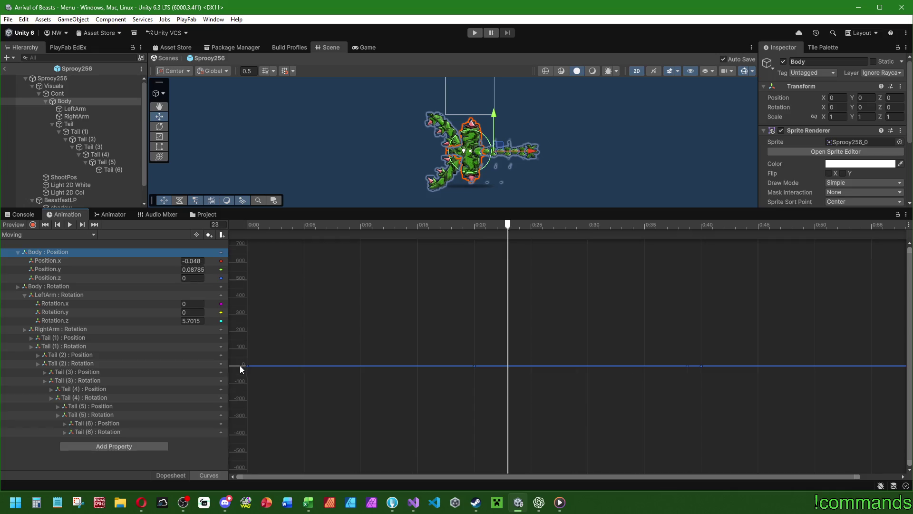
pyautogui.moveTo(284, 210)
pyautogui.mouseDown()
pyautogui.moveTo(190, 336)
pyautogui.moveTo(142, 355)
pyautogui.mouseUp()
pyautogui.click(75, 305)
pyautogui.click(24, 361)
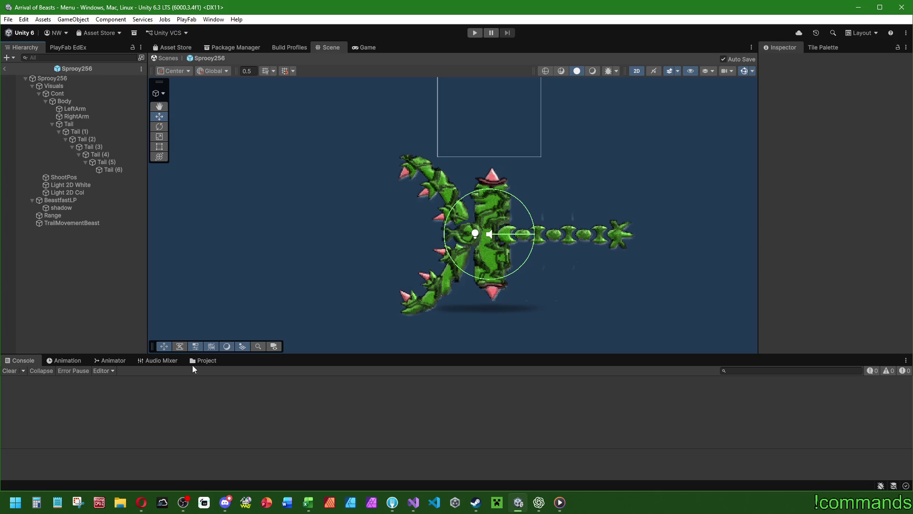
# Step: Reselect Visuals, restore the Animation timeline in keyframe view, and enable recording
pyautogui.click(67, 78)
pyautogui.click(103, 371)
pyautogui.click(98, 348)
pyautogui.click(52, 86)
pyautogui.click(110, 361)
pyautogui.click(65, 361)
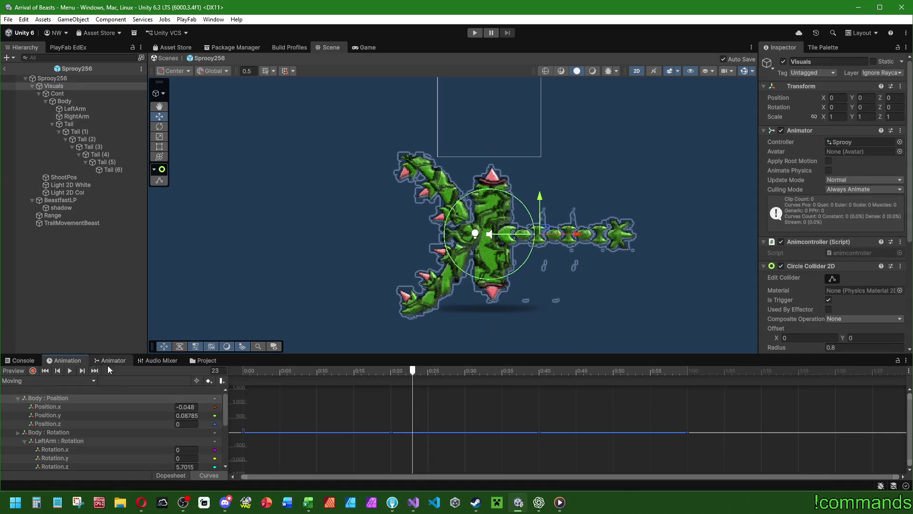
pyautogui.click(208, 475)
pyautogui.click(33, 370)
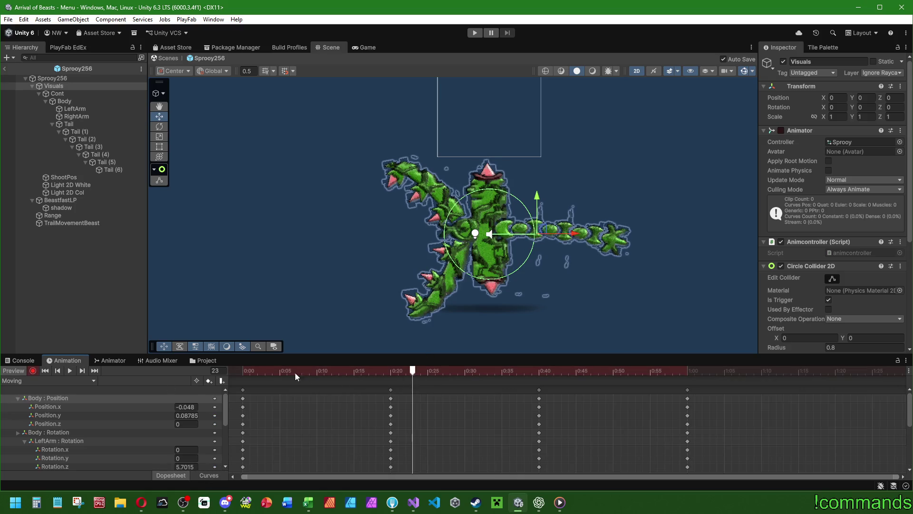
# Step: Key Cont's Position X at 0.05 on frame 30
pyautogui.moveTo(367, 371)
pyautogui.mouseDown()
pyautogui.moveTo(409, 387)
pyautogui.moveTo(467, 373)
pyautogui.mouseUp()
pyautogui.click(64, 102)
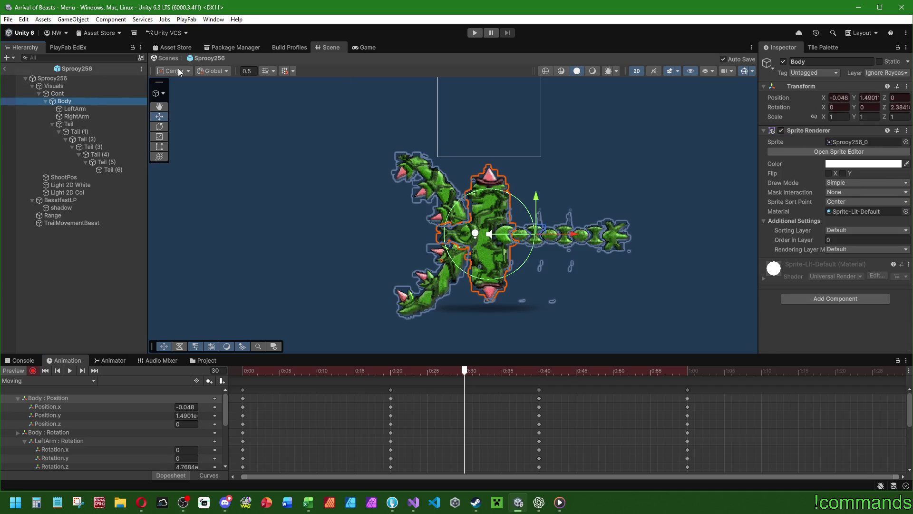
pyautogui.click(57, 94)
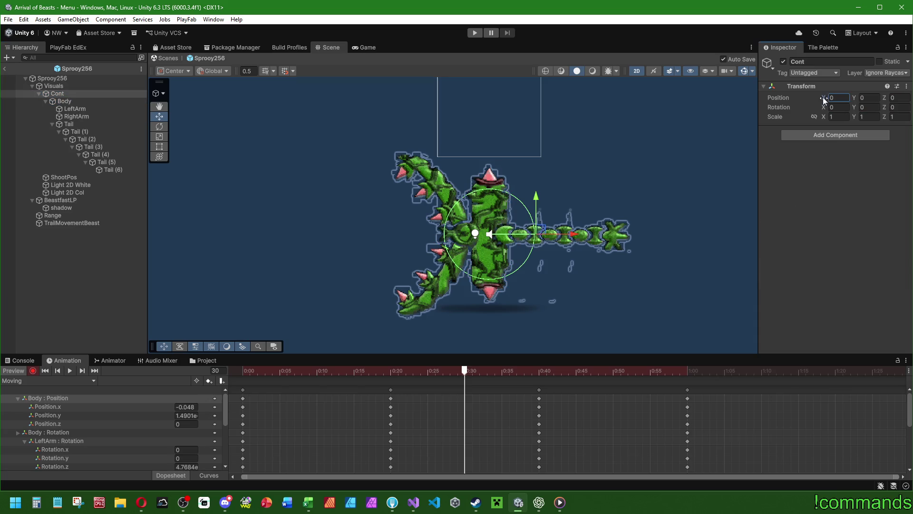
pyautogui.moveTo(823, 100); pyautogui.dragTo(843, 101)
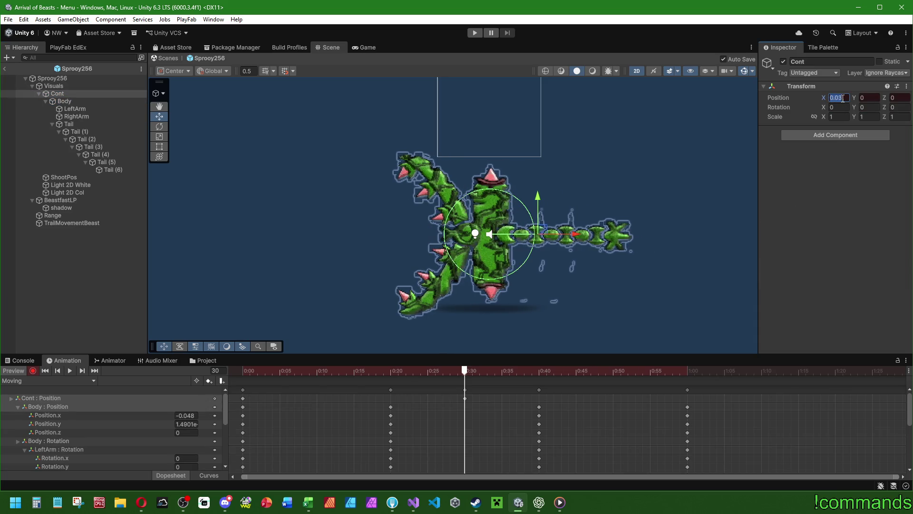
pyautogui.write('0,5')
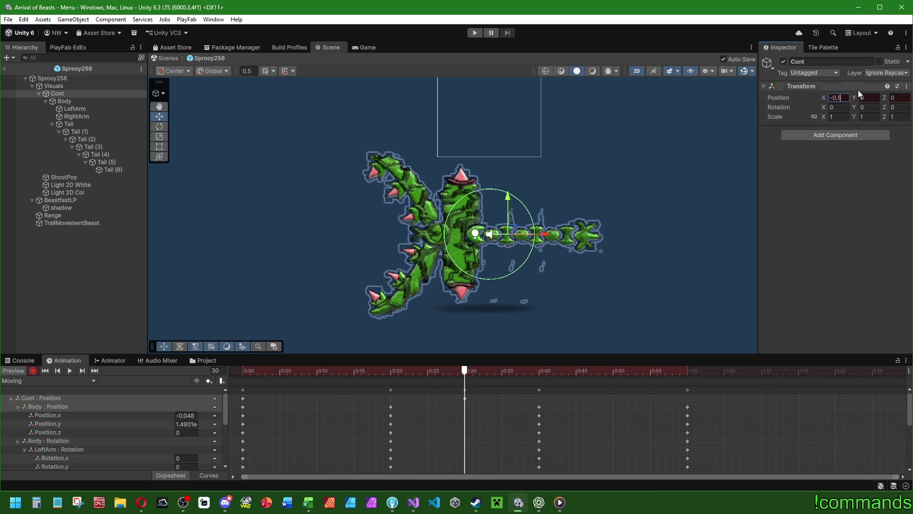
pyautogui.hotkey('ctrl', 'a')
pyautogui.write('0,1')
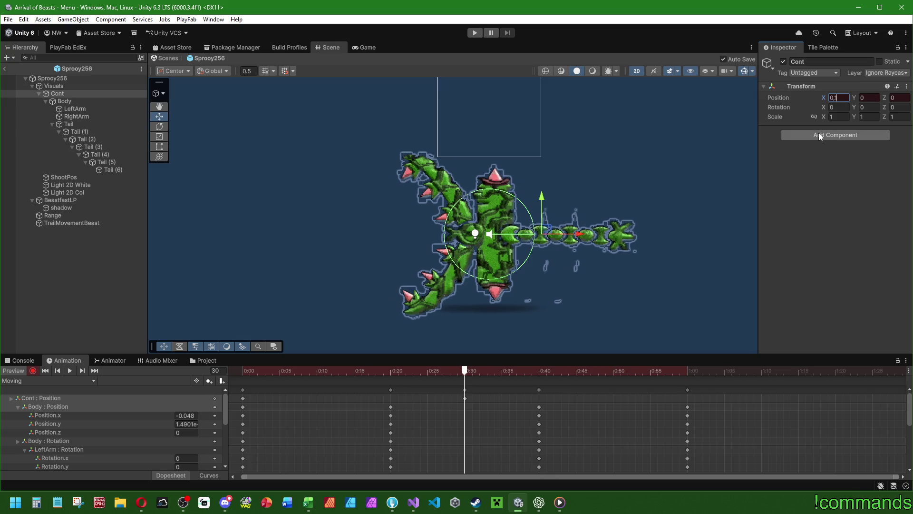
pyautogui.write('0,05')
pyautogui.press('Return')
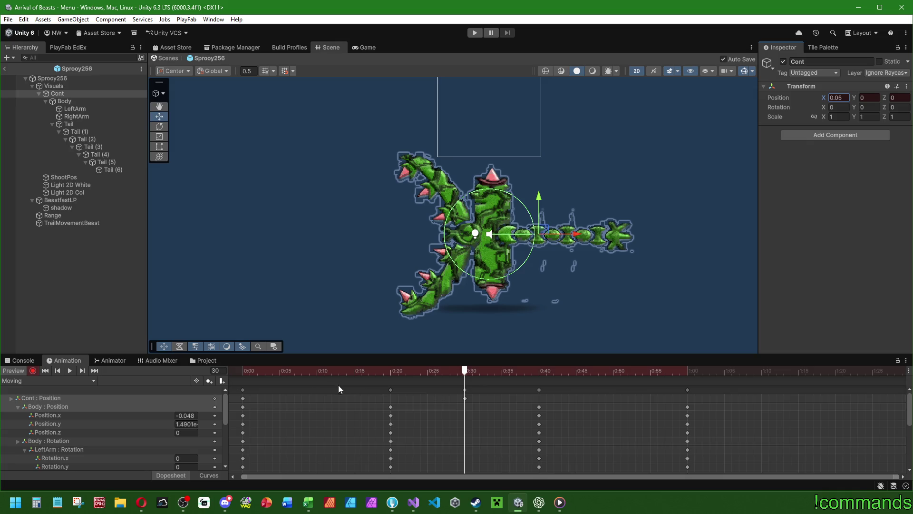
# Step: Place the starting Cont key at 1:00, play the loop, then stop and exit preview
pyautogui.click(247, 399)
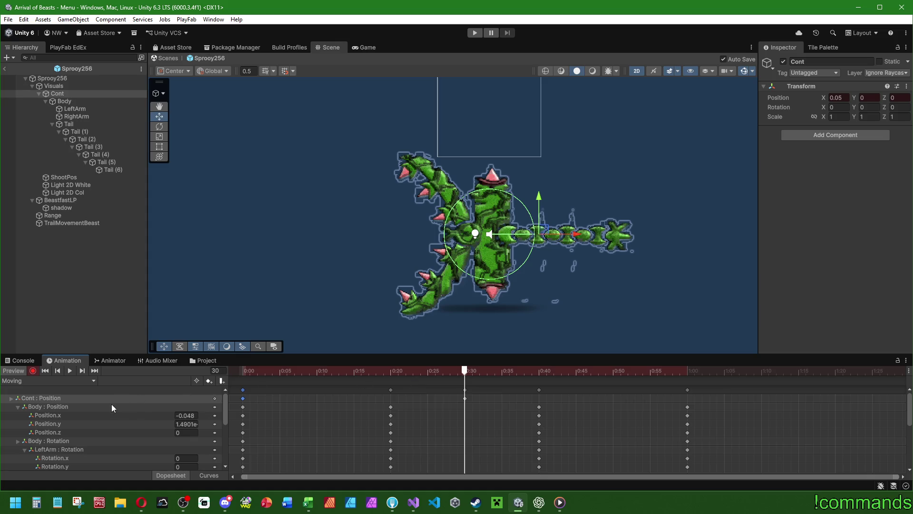
pyautogui.click(688, 371)
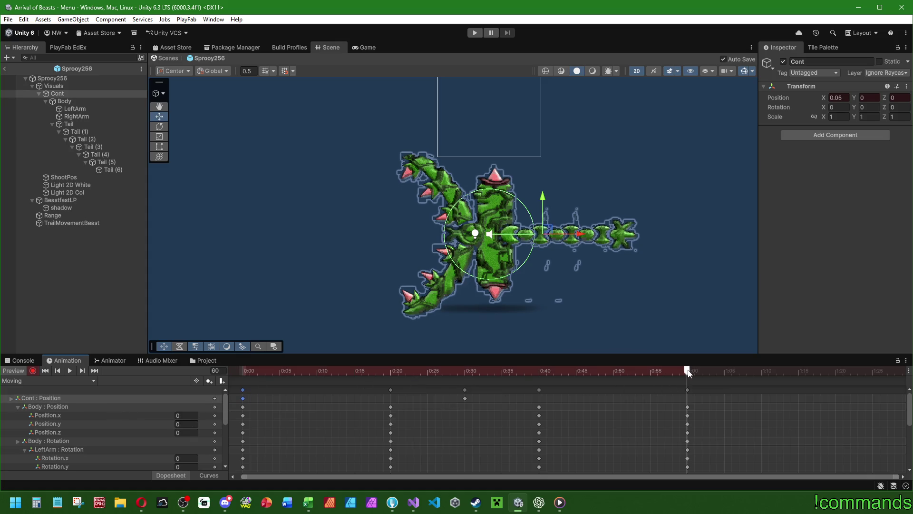
pyautogui.click(70, 371)
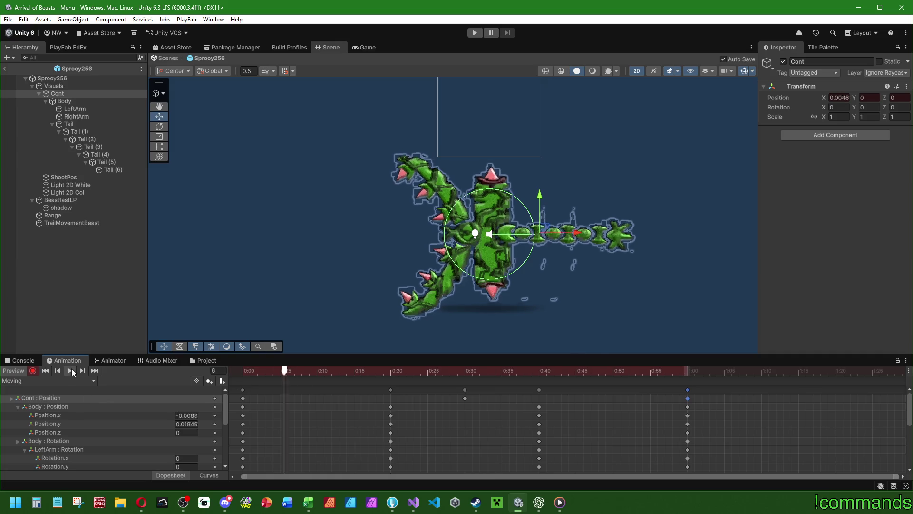
pyautogui.click(32, 371)
pyautogui.click(32, 344)
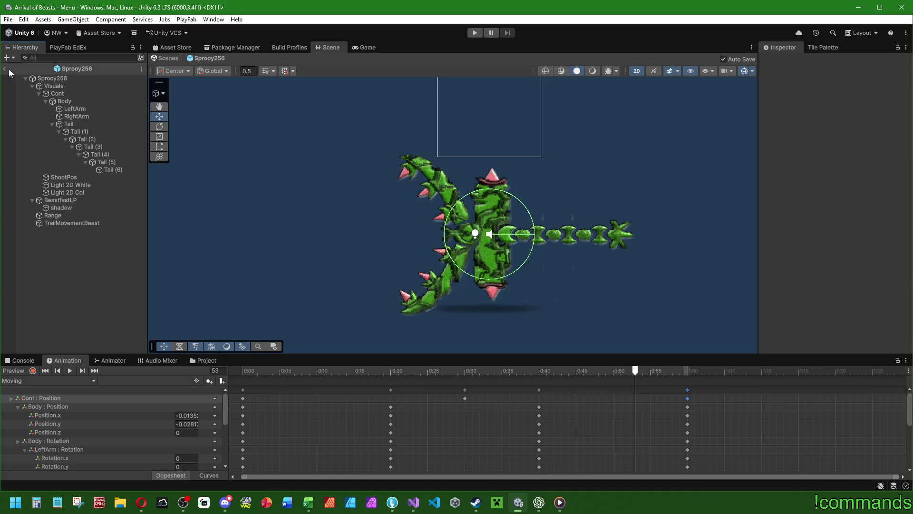
# Step: Exit Prefab Mode, open Sprooy256 from Prefabs/Bossbeasts, and scroll to its Monsterscript stats
pyautogui.click(8, 72)
pyautogui.click(20, 360)
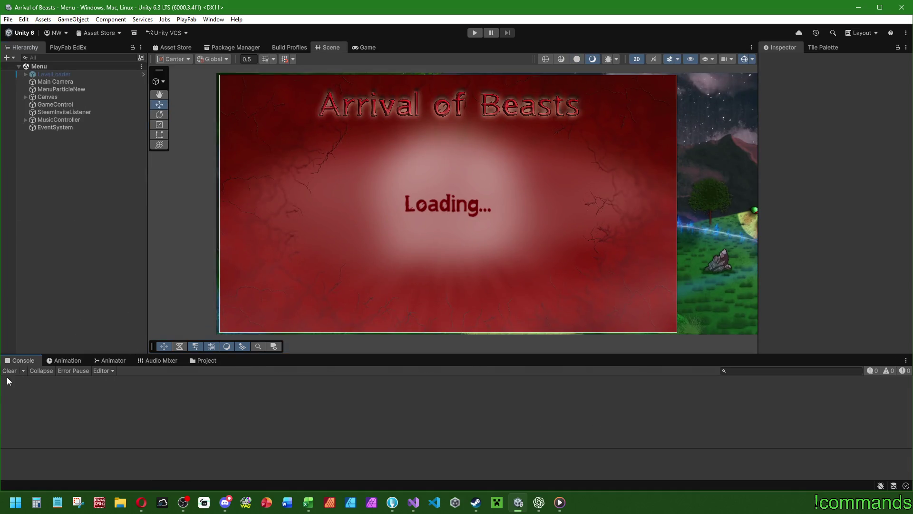
pyautogui.click(207, 361)
pyautogui.doubleClick(890, 404)
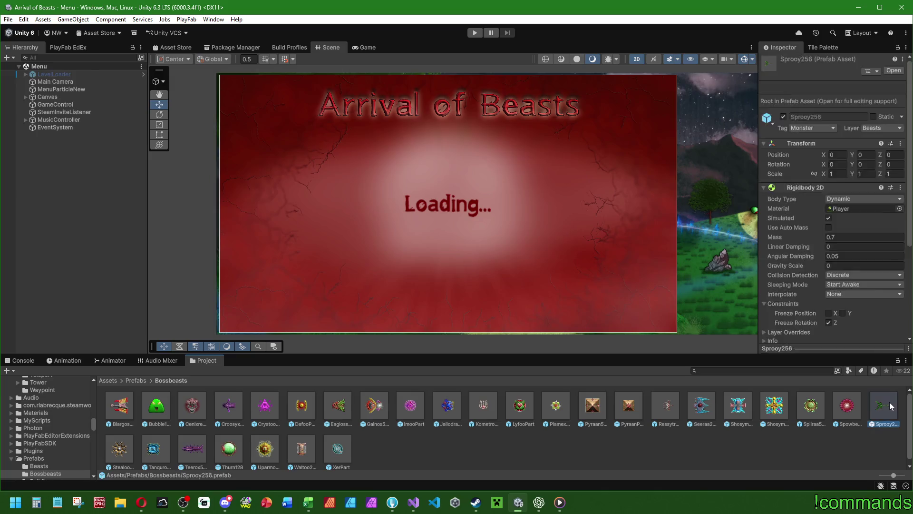
pyautogui.click(764, 130)
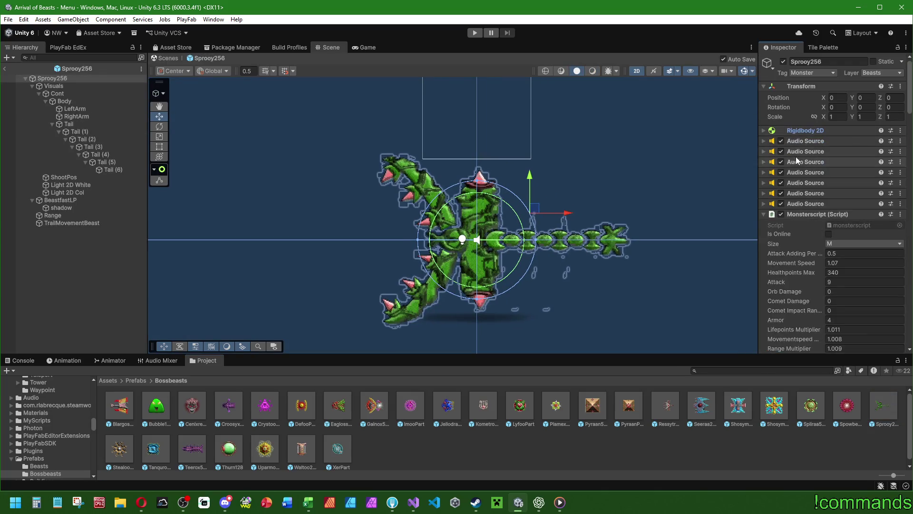
pyautogui.scroll(-3, 819, 196)
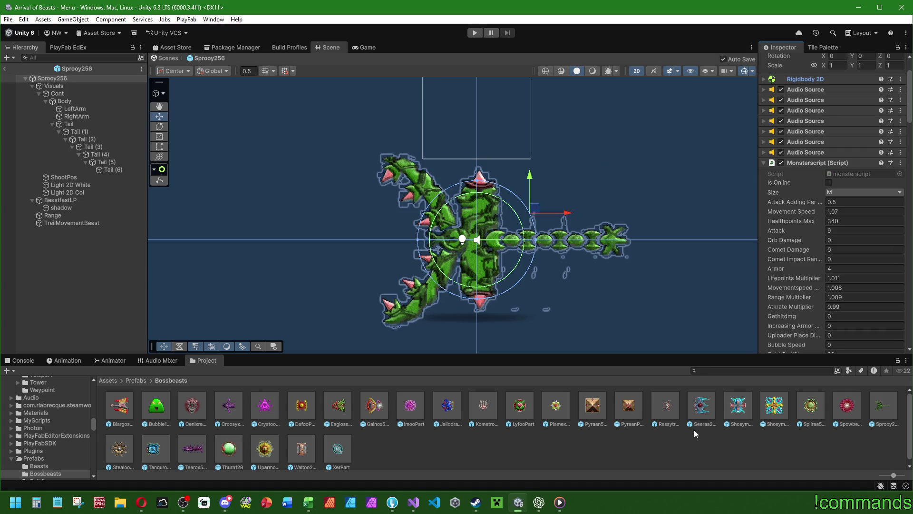
pyautogui.click(308, 502)
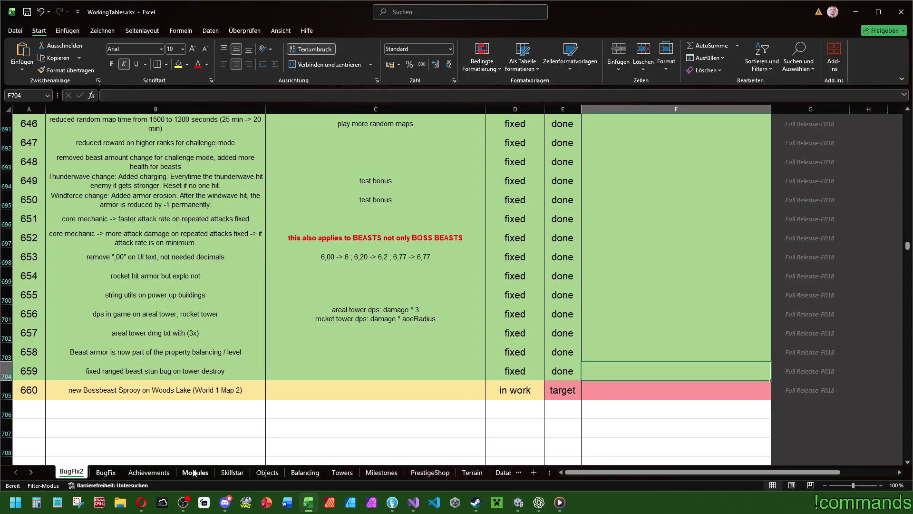
# Step: Switch to the Balancing sheet and look through its boss stats table
pyautogui.click(305, 472)
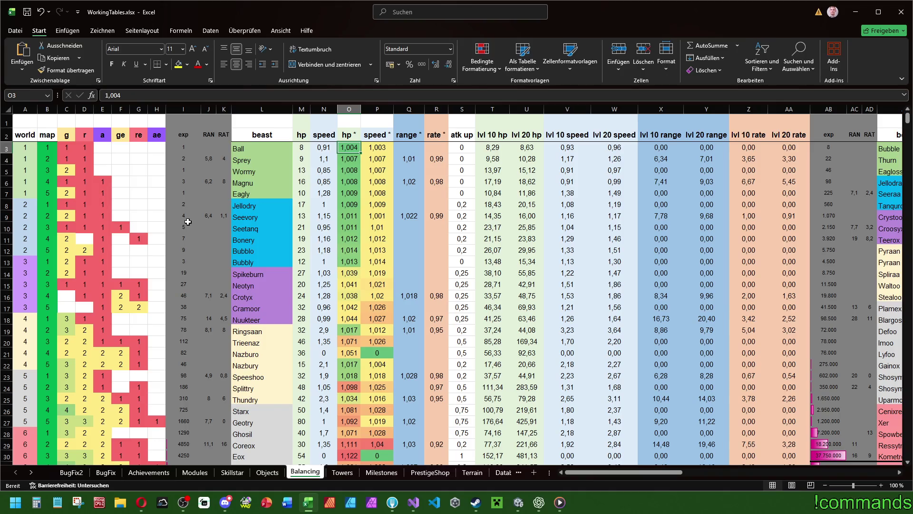
pyautogui.scroll(-10, 216, 214)
pyautogui.scroll(10, 216, 214)
pyautogui.moveTo(606, 472); pyautogui.dragTo(729, 481)
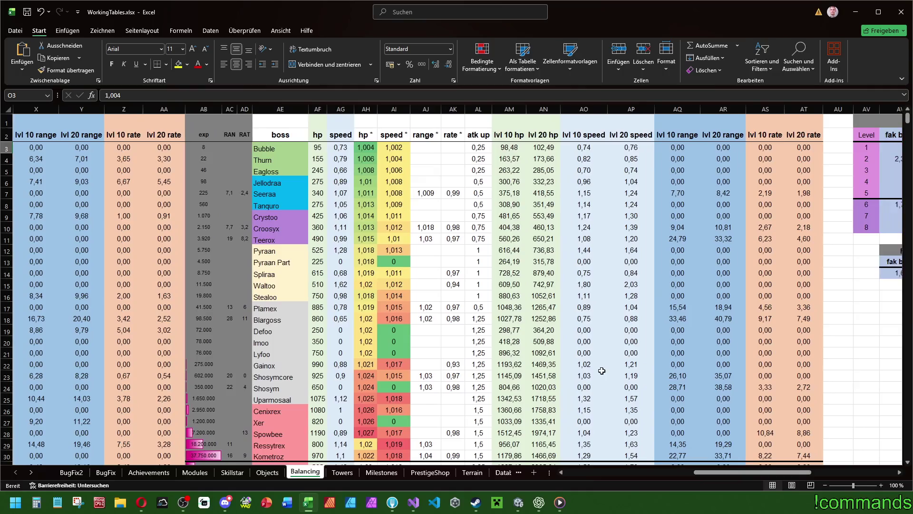
pyautogui.scroll(-2, 595, 364)
pyautogui.scroll(2, 595, 364)
pyautogui.scroll(-3, 596, 367)
pyautogui.scroll(3, 595, 362)
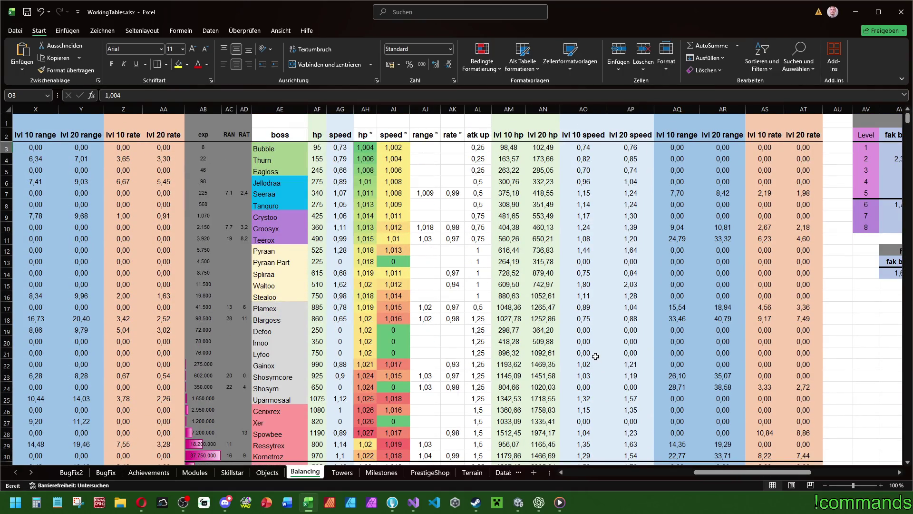
pyautogui.scroll(-6, 595, 357)
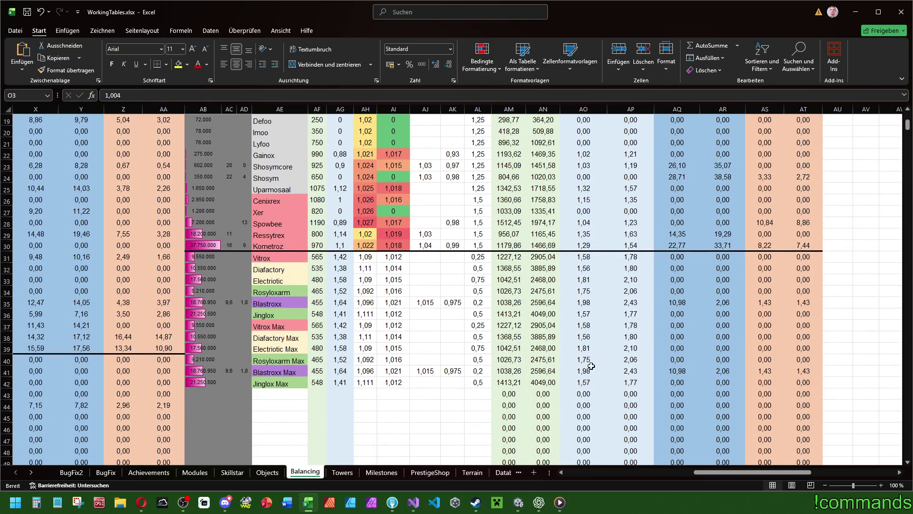
pyautogui.scroll(2, 497, 361)
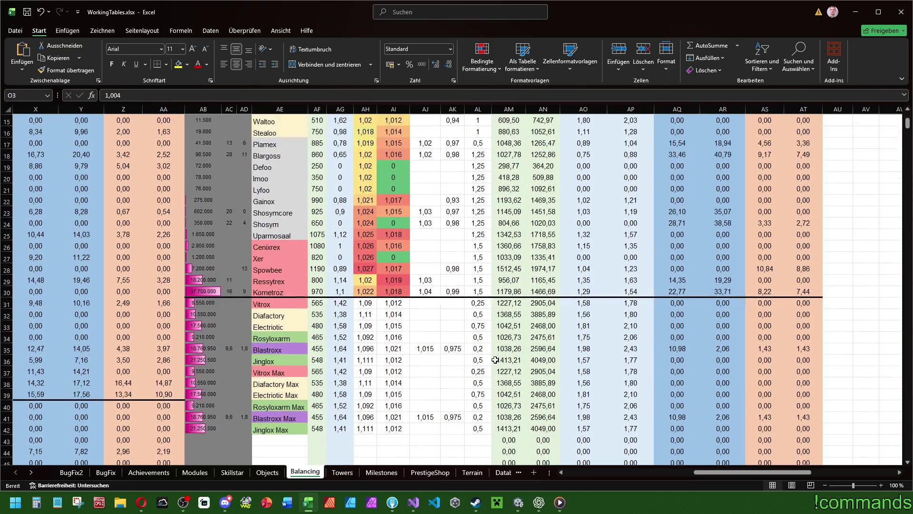
pyautogui.scroll(-2, 483, 360)
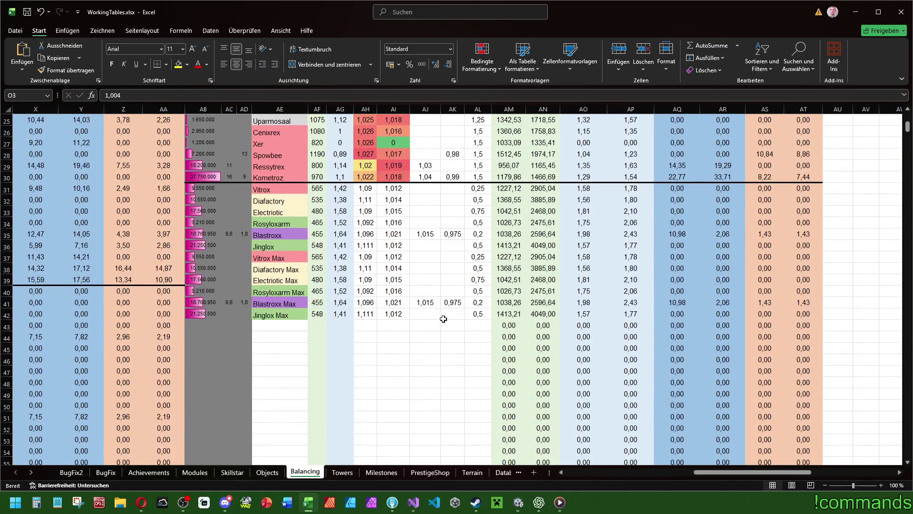
pyautogui.scroll(6, 432, 336)
# Step: Inspect the atk up, lvl 10 speed and lvl 20 range formulas in AL7, AO7 and AR7, then select the boss block
pyautogui.click(385, 149)
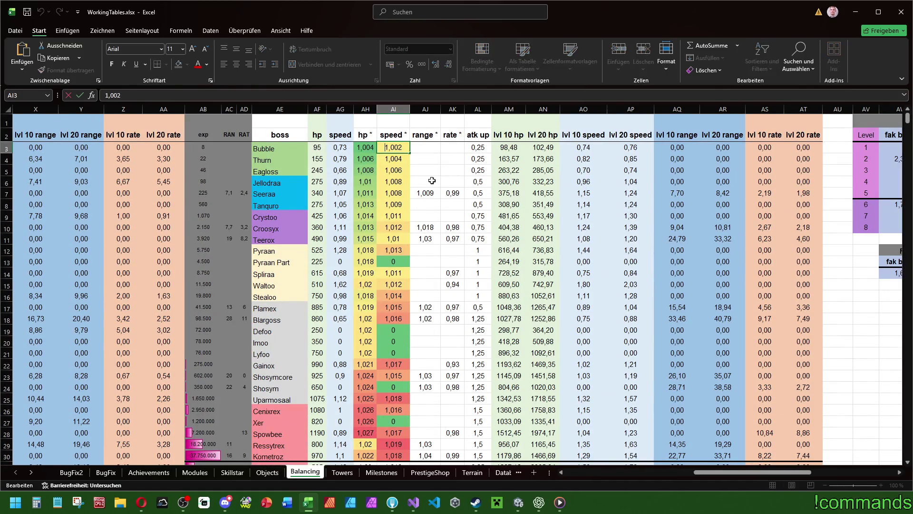
pyautogui.doubleClick(426, 193)
pyautogui.click(452, 193)
pyautogui.doubleClick(476, 194)
pyautogui.doubleClick(581, 192)
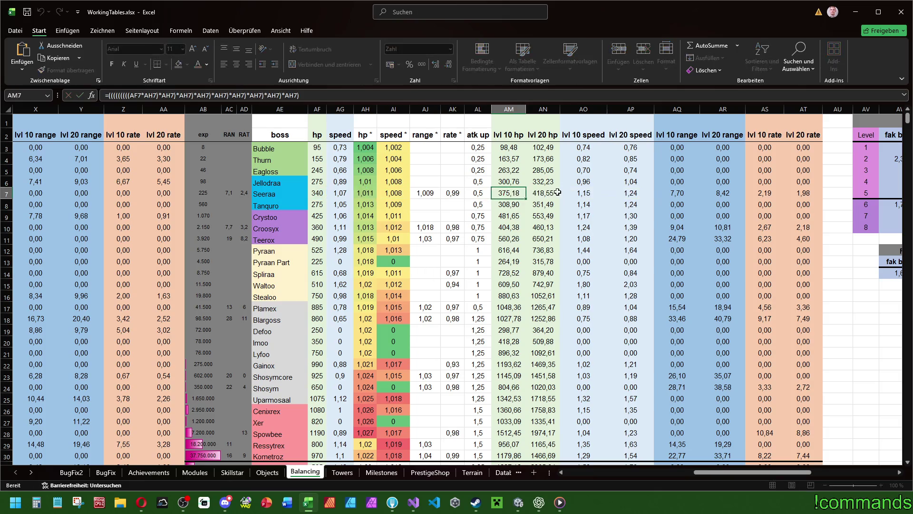
pyautogui.press('Escape')
pyautogui.doubleClick(723, 193)
pyautogui.press('Escape')
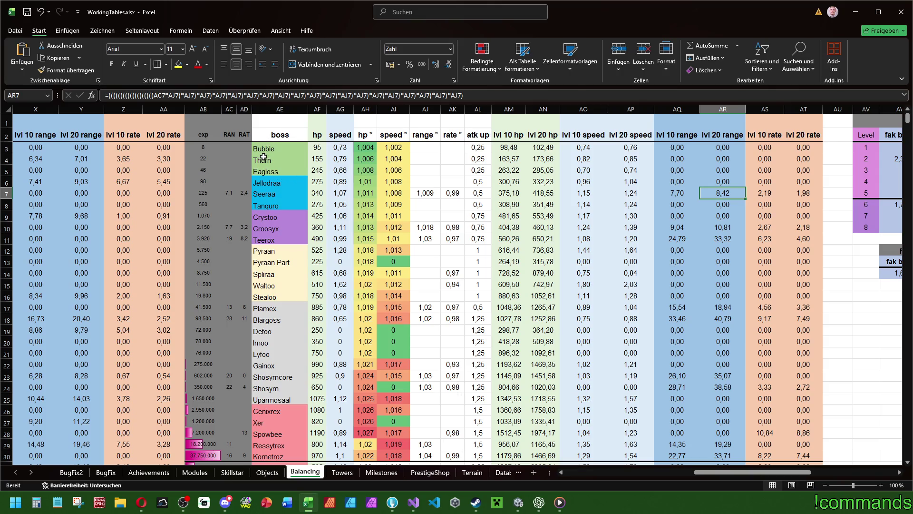
pyautogui.scroll(-6, 269, 162)
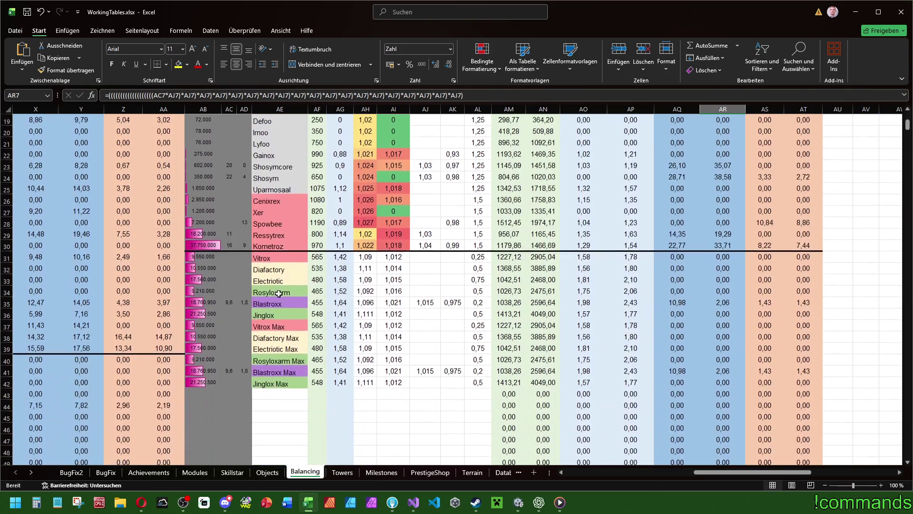
pyautogui.moveTo(270, 383)
pyautogui.mouseDown()
pyautogui.moveTo(285, 371)
pyautogui.moveTo(342, 64)
pyautogui.moveTo(390, 91)
pyautogui.moveTo(476, 184)
pyautogui.moveTo(478, 148)
pyautogui.mouseUp()
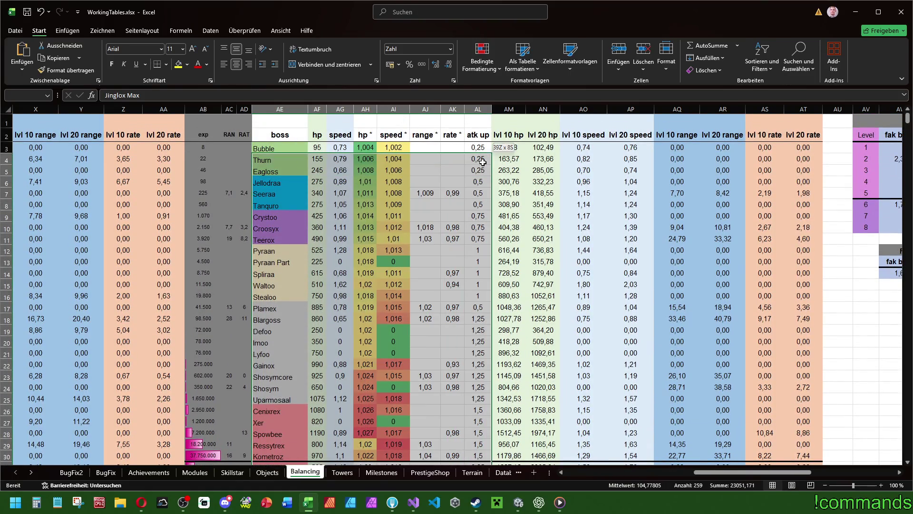
# Step: Try moving the boss table block down to start at row 5, then undo it
pyautogui.click(54, 58)
pyautogui.scroll(-9, 428, 266)
pyautogui.scroll(9, 428, 266)
pyautogui.click(291, 172)
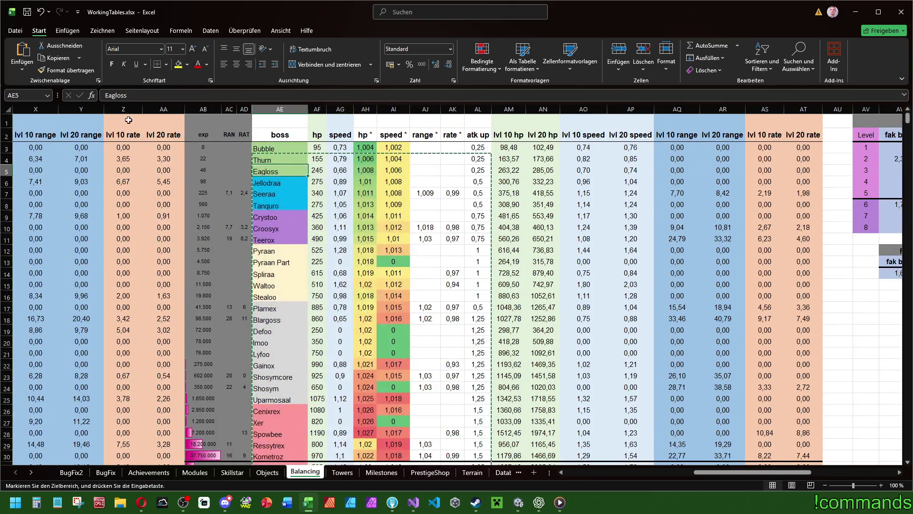
pyautogui.click(22, 50)
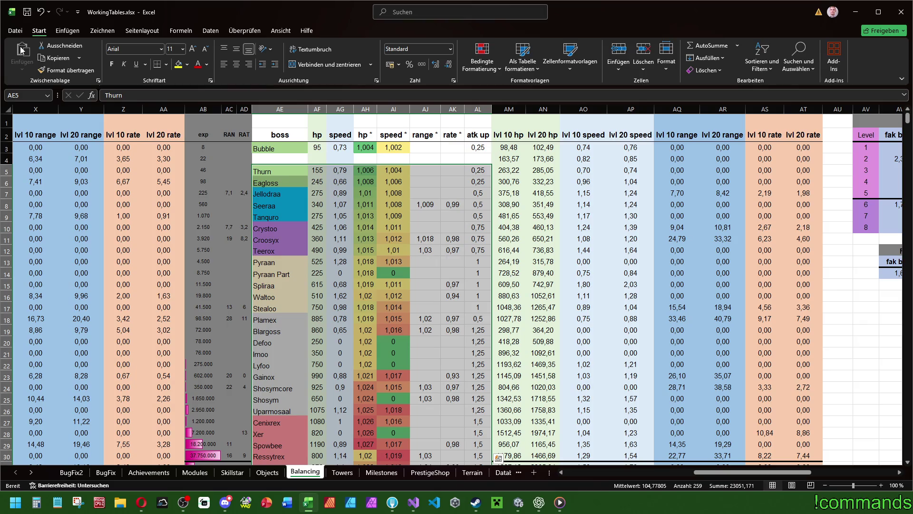
pyautogui.scroll(-6, 480, 211)
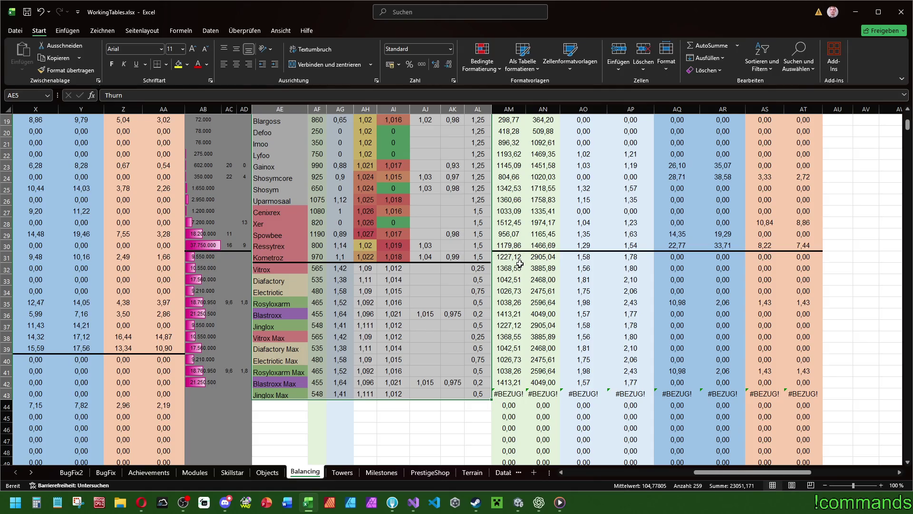
pyautogui.hotkey('ctrl', 'z')
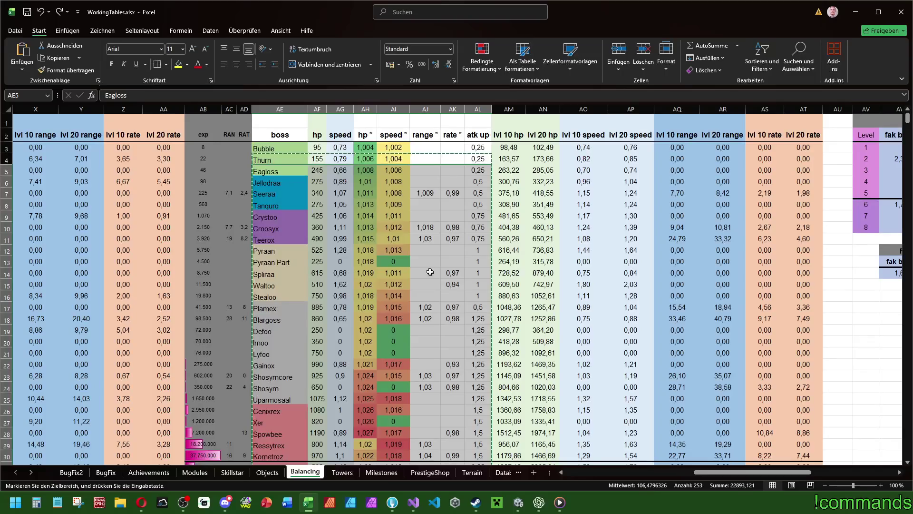
# Step: Copy the boss table from column AB to AL and paste it one row lower, freeing row 4
pyautogui.moveTo(203, 158)
pyautogui.mouseDown()
pyautogui.moveTo(479, 242)
pyautogui.moveTo(476, 464)
pyautogui.moveTo(468, 361)
pyautogui.mouseUp()
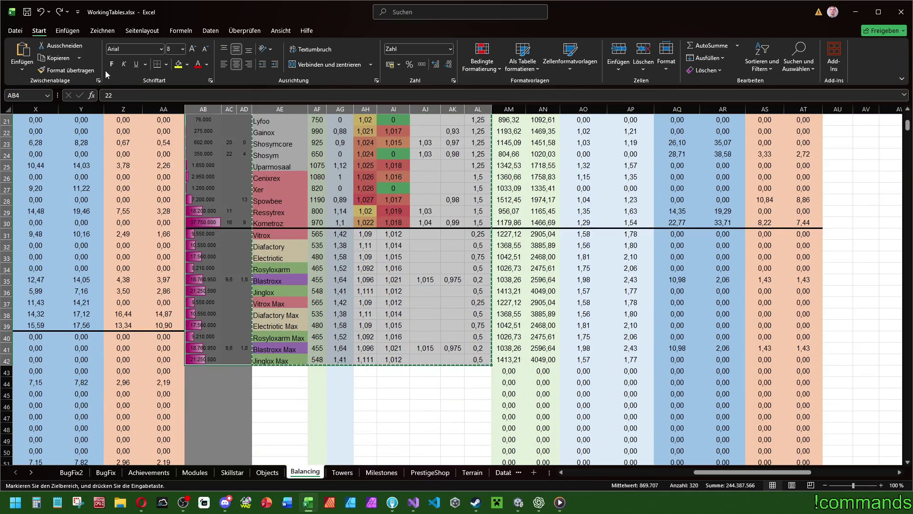
pyautogui.hotkey('ctrl', 'c')
pyautogui.scroll(7, 293, 217)
pyautogui.press('Down')
pyautogui.hotkey('ctrl', 'v')
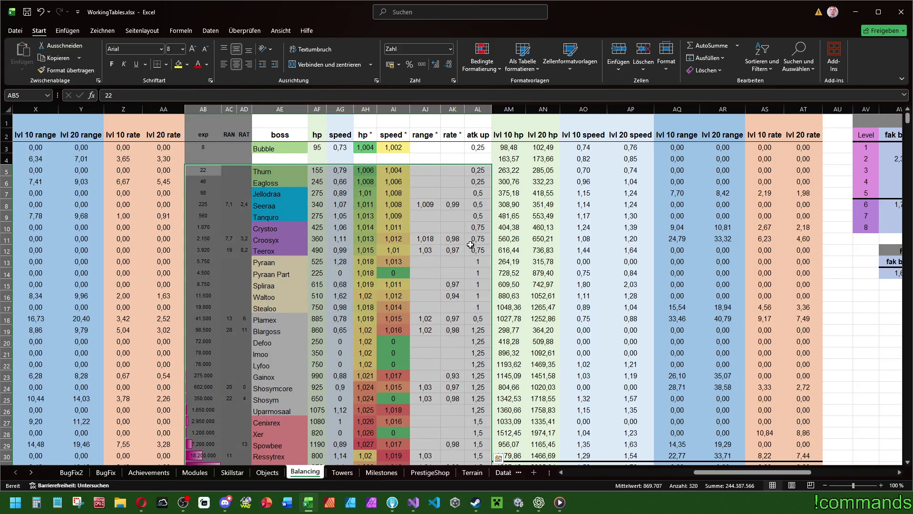
pyautogui.scroll(-6, 550, 249)
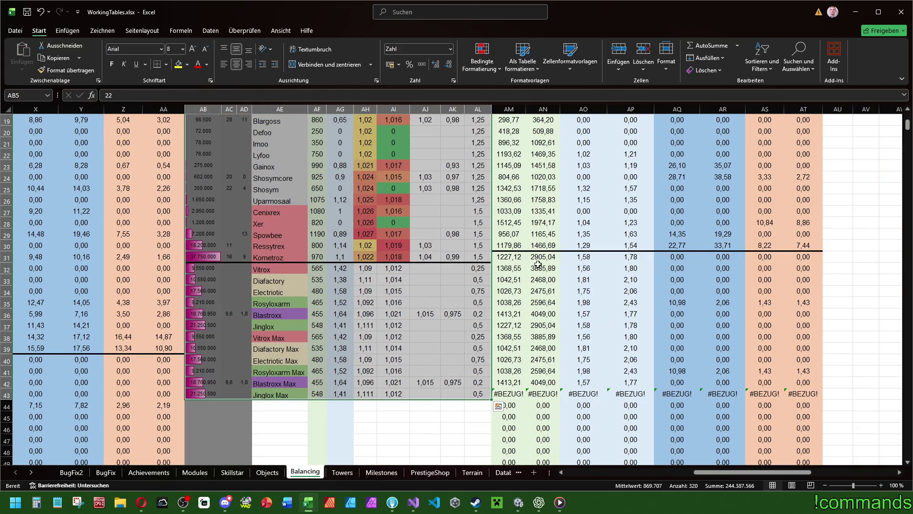
# Step: Check the lvl 10 hp formulas in AM9, AM3 and neighbouring cells without changing them
pyautogui.moveTo(509, 257); pyautogui.dragTo(814, 257)
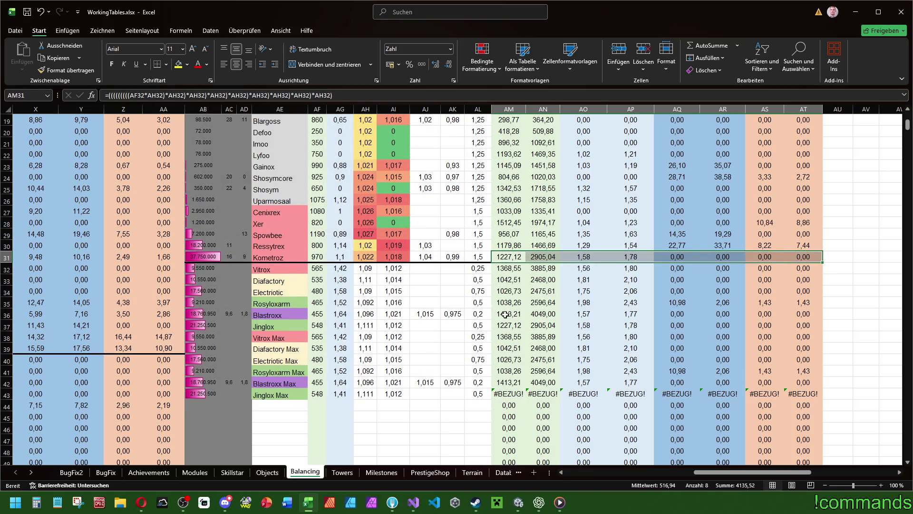
pyautogui.doubleClick(501, 192)
pyautogui.press('Escape')
pyautogui.hotkey('ctrl', 'Up')
pyautogui.doubleClick(511, 214)
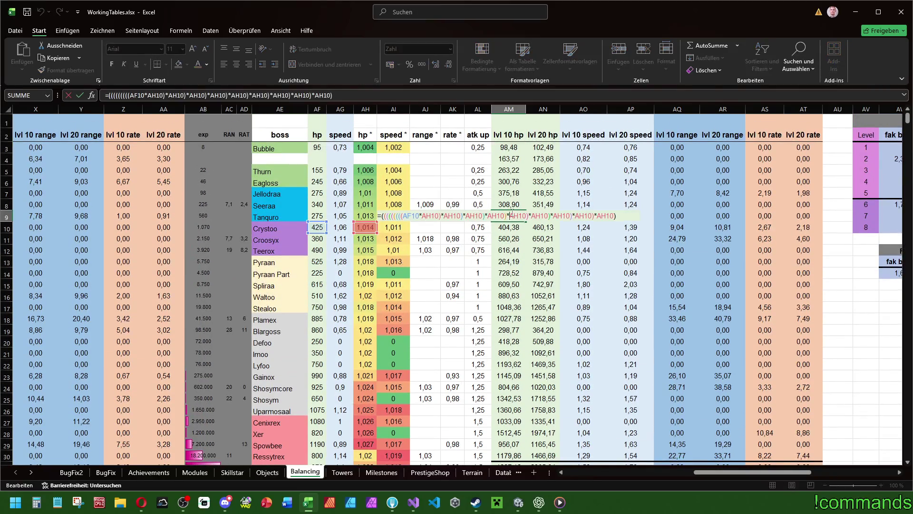
pyautogui.press('Escape')
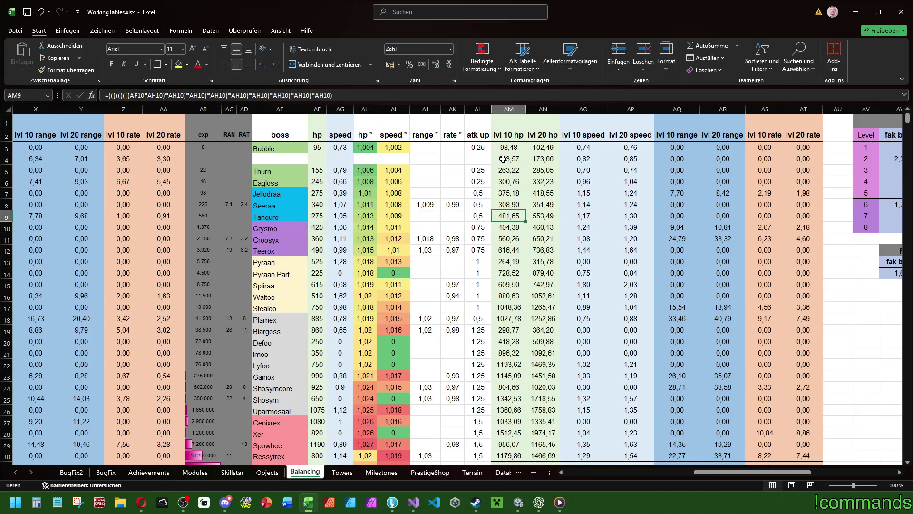
pyautogui.doubleClick(500, 162)
pyautogui.press('Escape')
pyautogui.doubleClick(505, 152)
pyautogui.press('Escape')
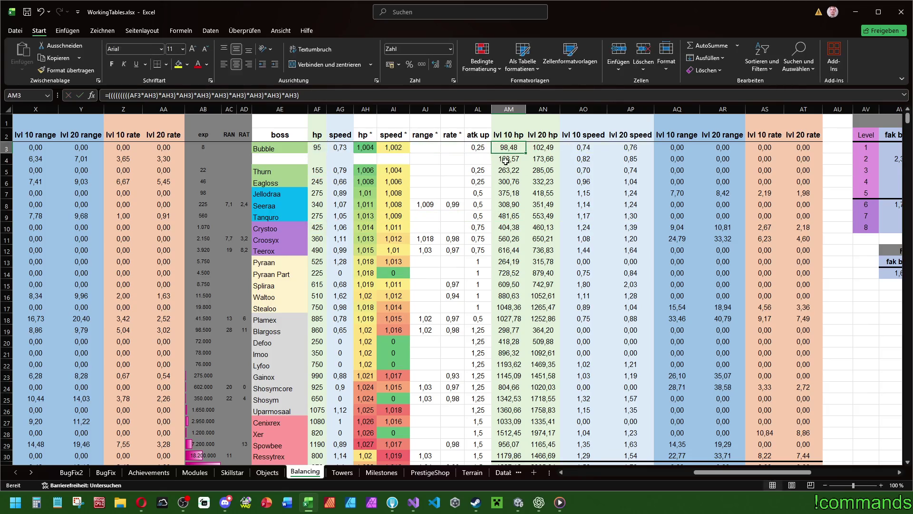
# Step: Commit the lvl 10 hp formula for row 4, giving 163,57
pyautogui.doubleClick(504, 170)
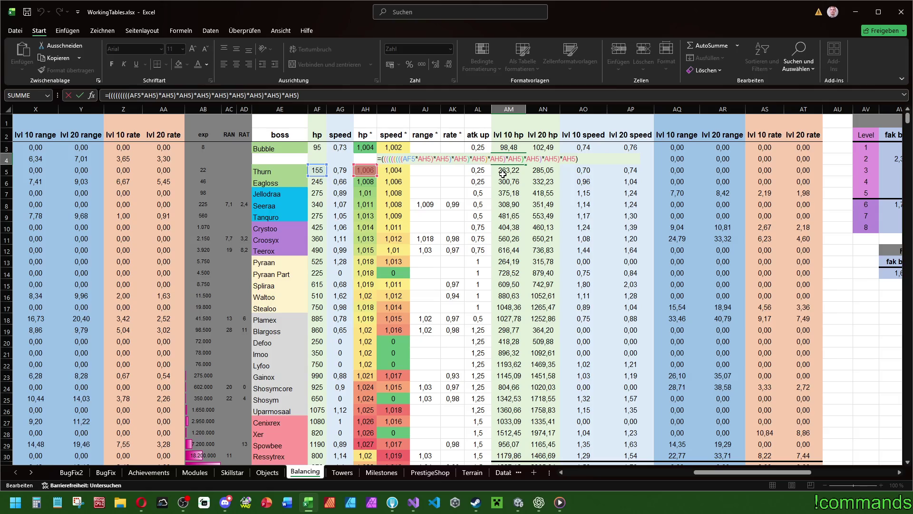
pyautogui.hotkey('ctrl', 'Return')
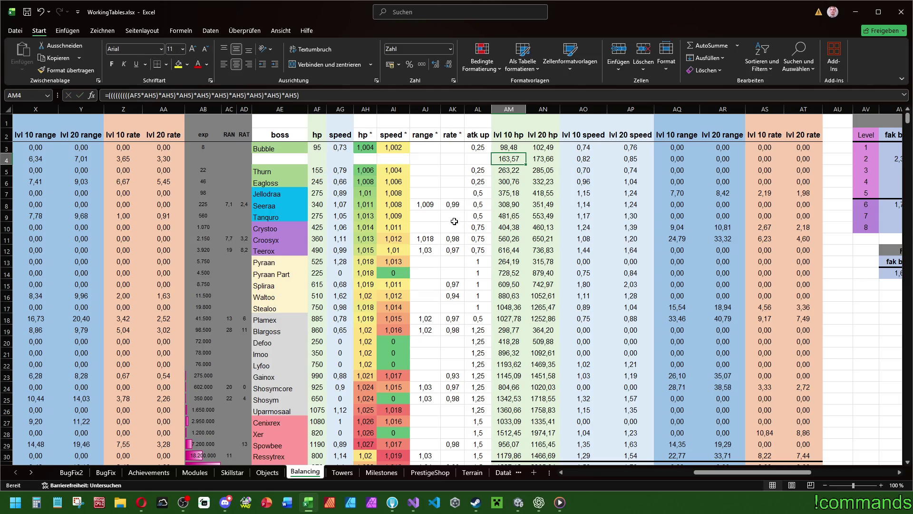
pyautogui.scroll(-8, 454, 221)
pyautogui.scroll(4, 511, 322)
pyautogui.moveTo(510, 327)
pyautogui.mouseDown()
pyautogui.moveTo(843, 326)
pyautogui.moveTo(821, 328)
pyautogui.mouseUp()
# Step: Remove the top border from row 31's stat cells via Format Cells > Border
pyautogui.rightClick(821, 328)
pyautogui.click(840, 263)
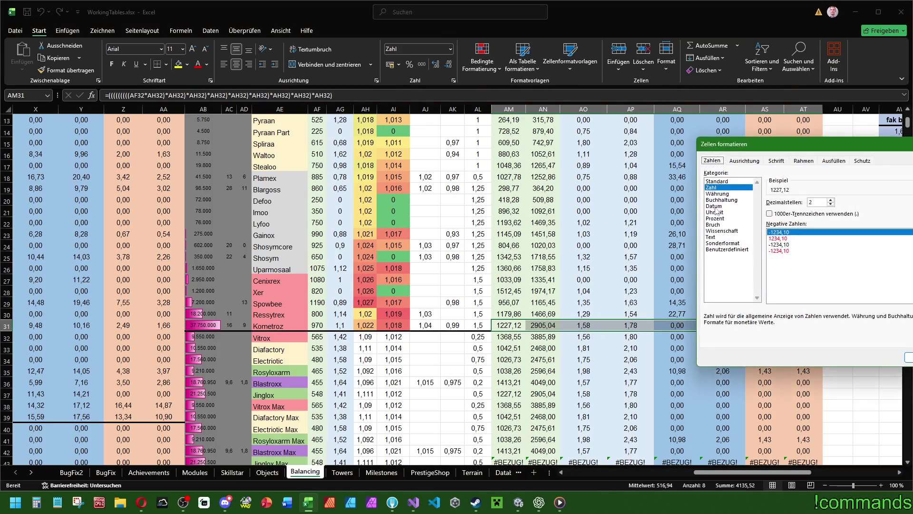
pyautogui.click(761, 161)
pyautogui.click(769, 161)
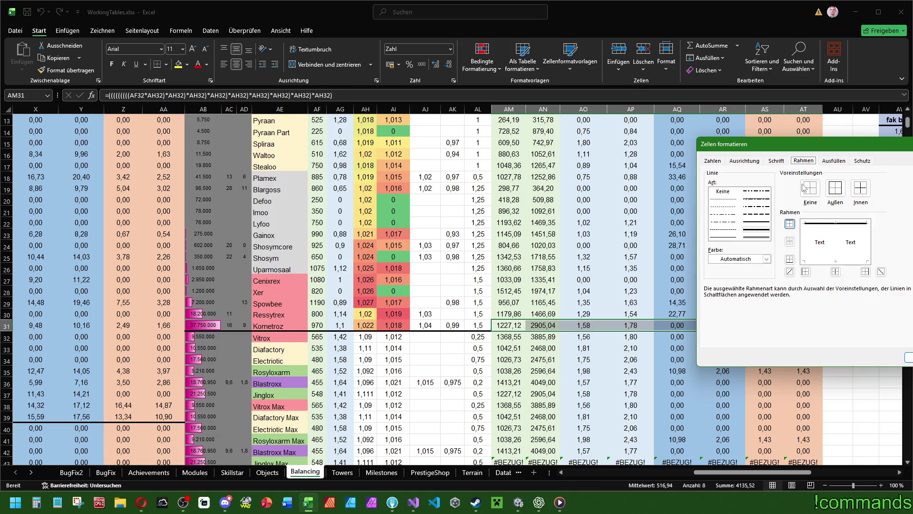
pyautogui.click(807, 223)
pyautogui.click(909, 358)
# Step: Give row 32's stat cells AM32:AT32 a thick top border above Vitrox
pyautogui.moveTo(509, 336); pyautogui.dragTo(817, 340)
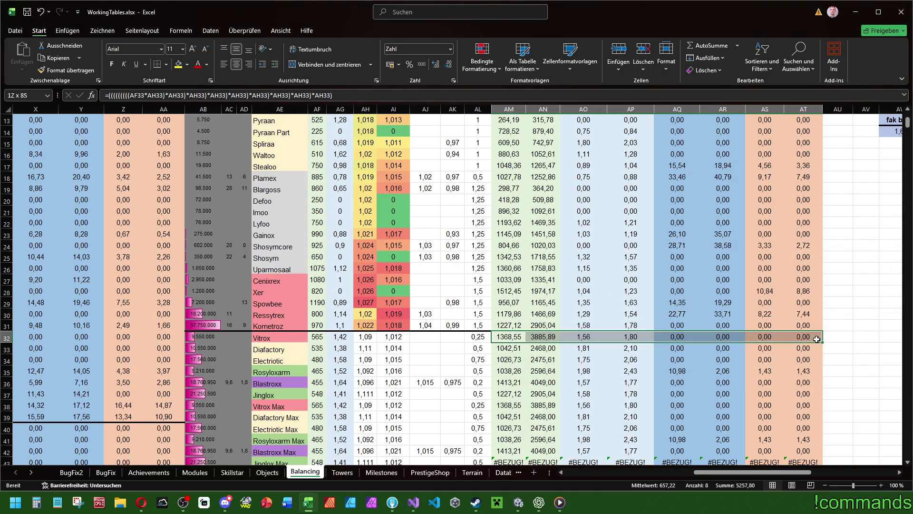
pyautogui.rightClick(504, 338)
pyautogui.click(610, 275)
pyautogui.click(538, 241)
pyautogui.click(471, 248)
pyautogui.click(535, 241)
pyautogui.click(635, 375)
pyautogui.click(509, 268)
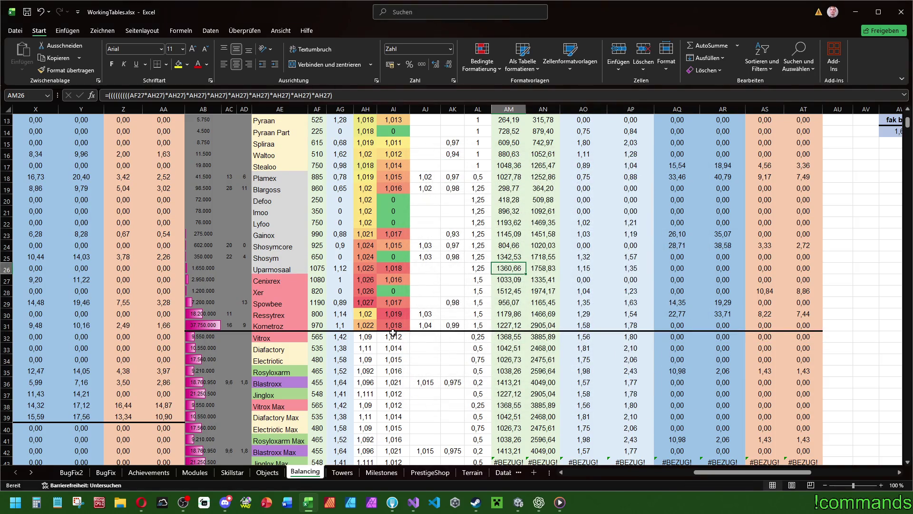
pyautogui.scroll(-2, 393, 333)
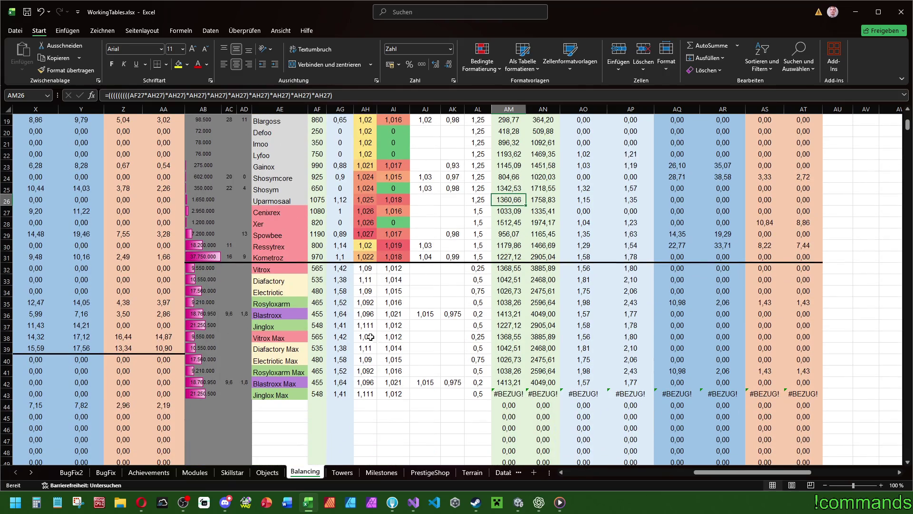
pyautogui.scroll(6, 333, 325)
# Step: Enter 'Sprooy' as the boss name in AE4, just below Bubble
pyautogui.click(280, 162)
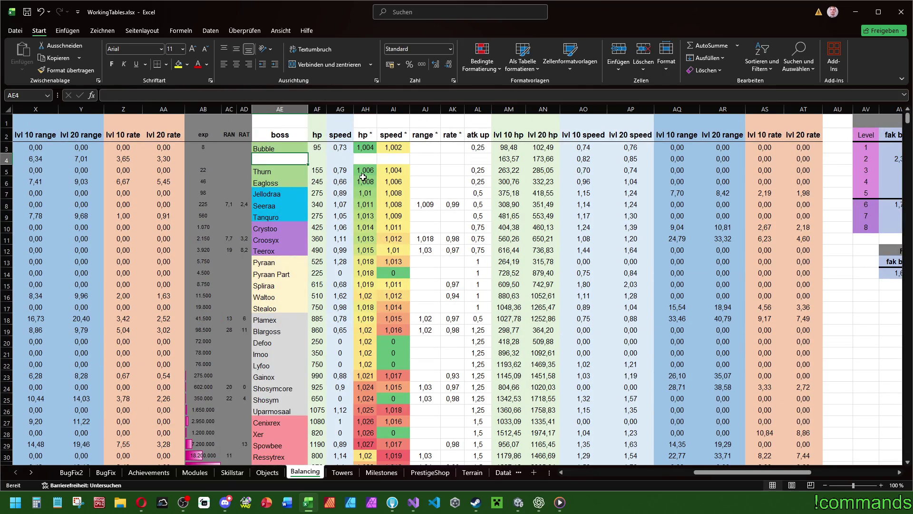
pyautogui.write('Sprooy')
pyautogui.press('Return')
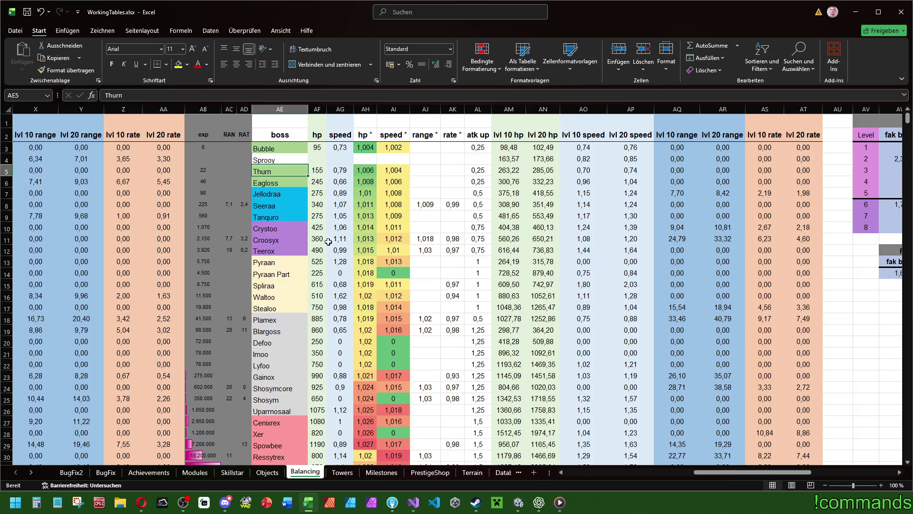
pyautogui.click(317, 159)
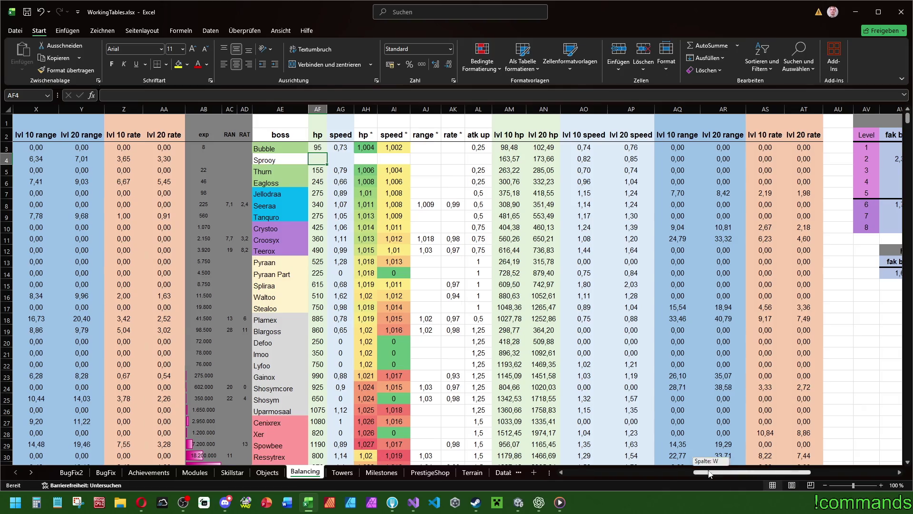
pyautogui.moveTo(714, 472); pyautogui.dragTo(584, 472)
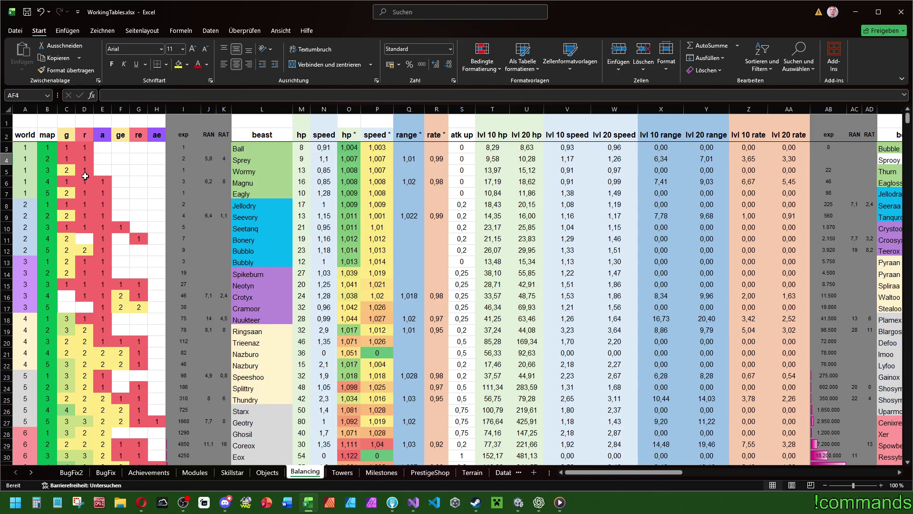
pyautogui.moveTo(601, 477); pyautogui.dragTo(719, 477)
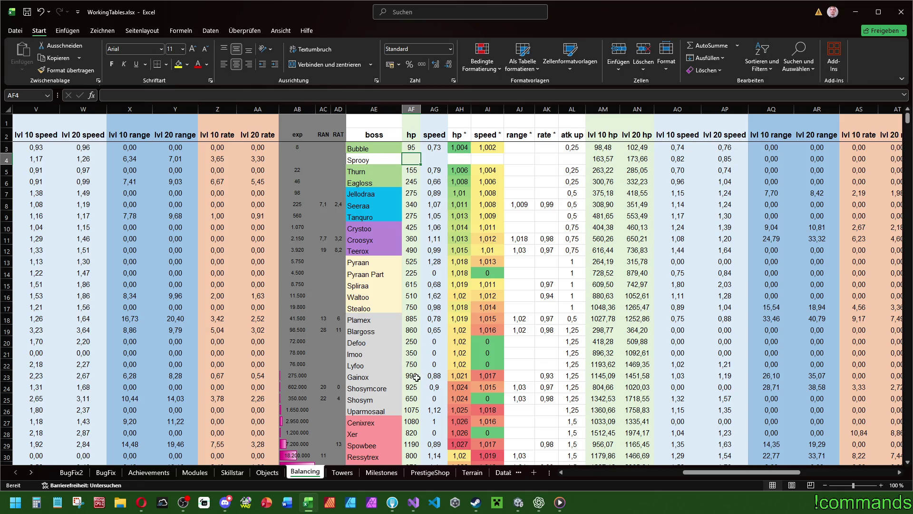
pyautogui.scroll(-2, 418, 370)
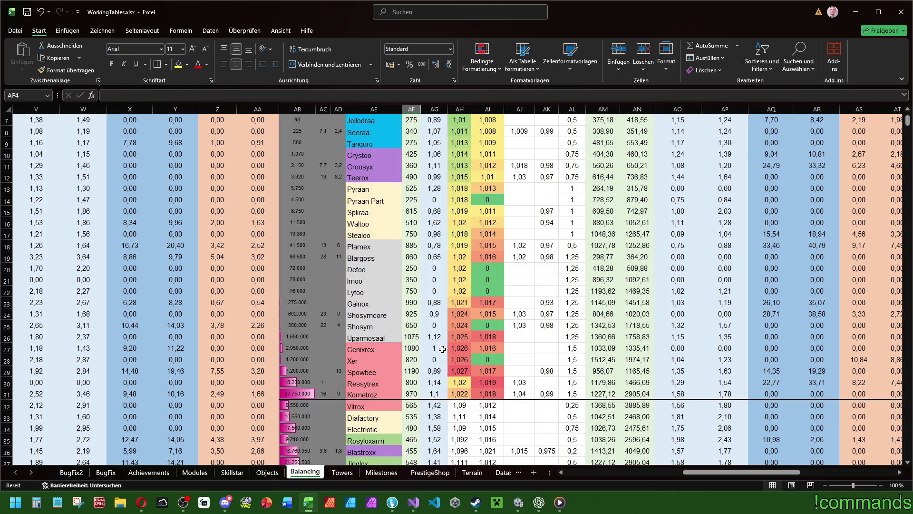
pyautogui.scroll(-2, 440, 353)
pyautogui.scroll(4, 437, 356)
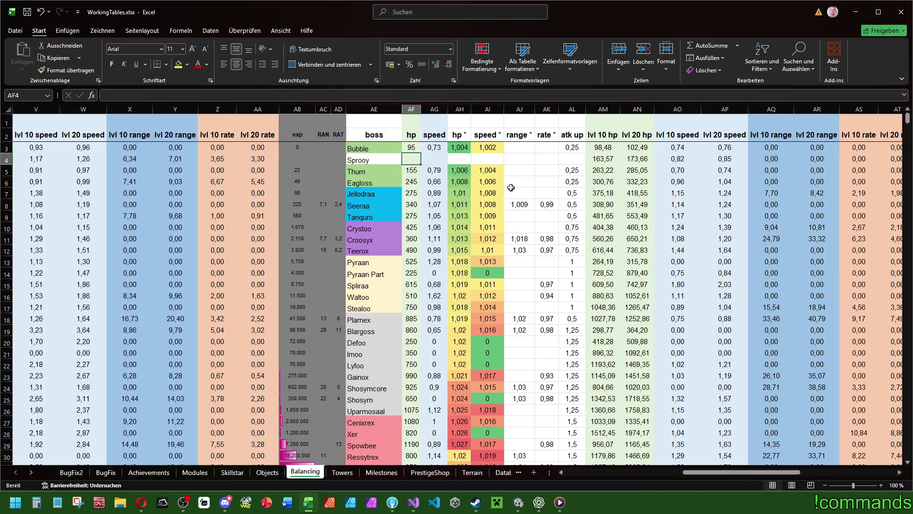
# Step: Enter Sprooy's hp 115 in AF4 and speed 0,89 in AG4
pyautogui.write('115')
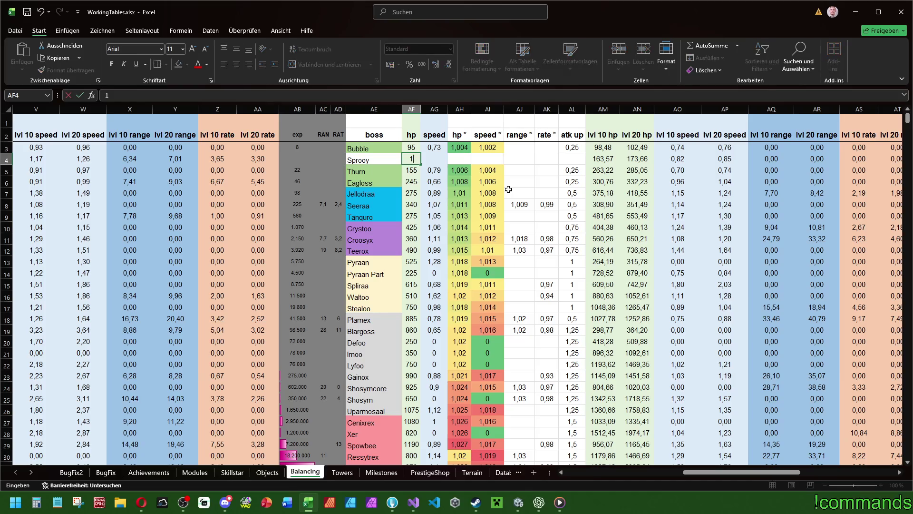
pyautogui.press('Return')
pyautogui.click(439, 157)
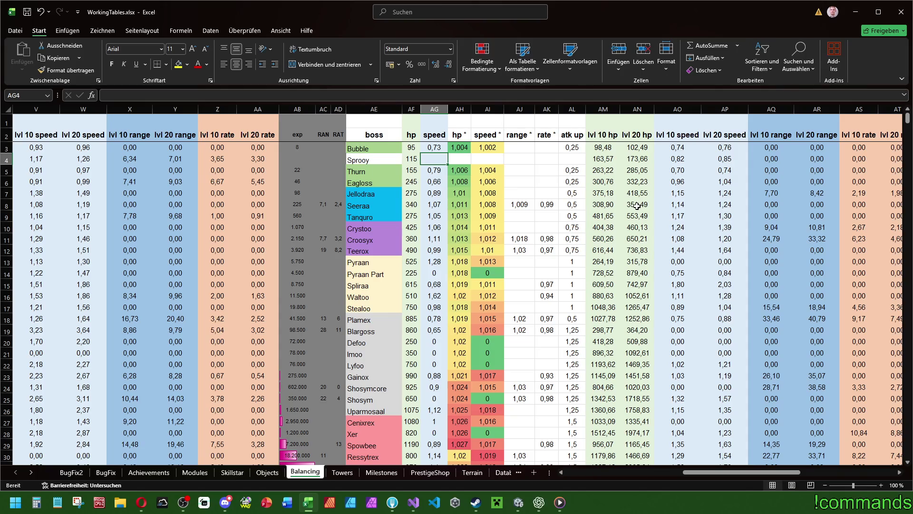
pyautogui.write('0,89')
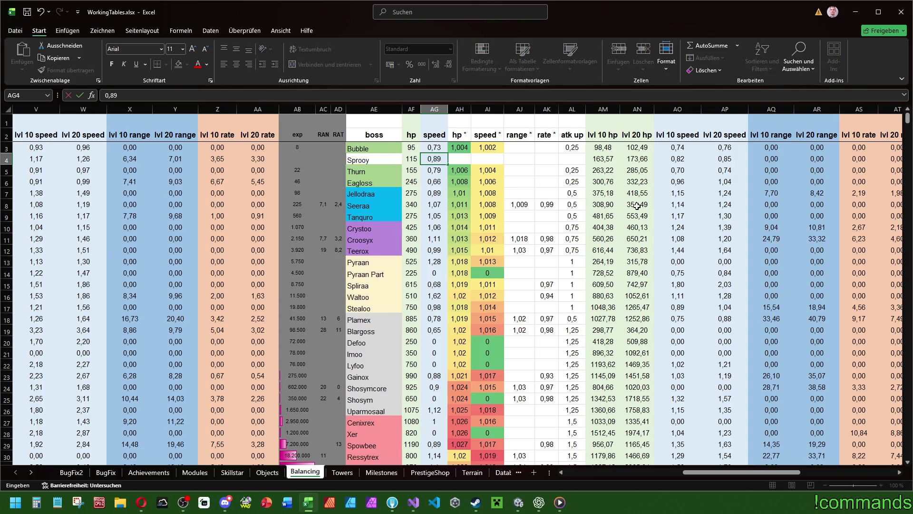
pyautogui.press('Return')
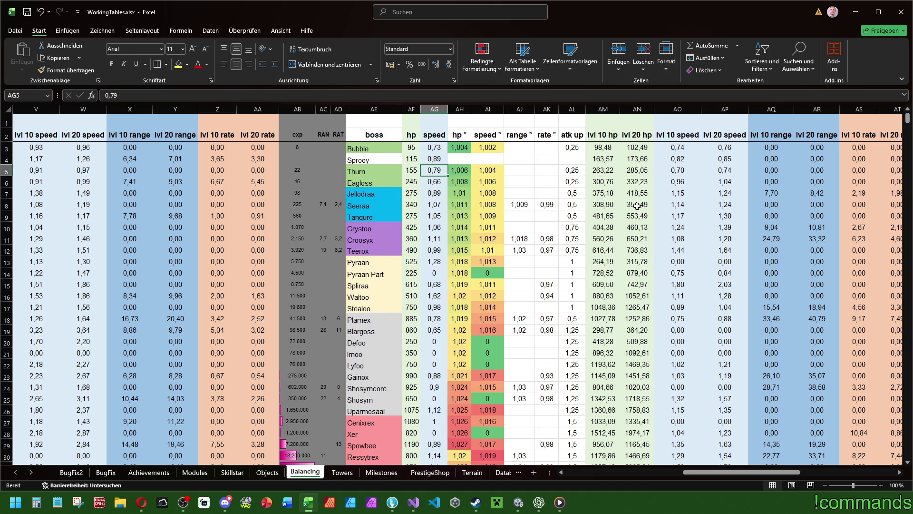
# Step: Enter Sprooy's hp 1,005, speed 1,007, range 1,007 and rate 0,99 multipliers from AH4
pyautogui.click(466, 160)
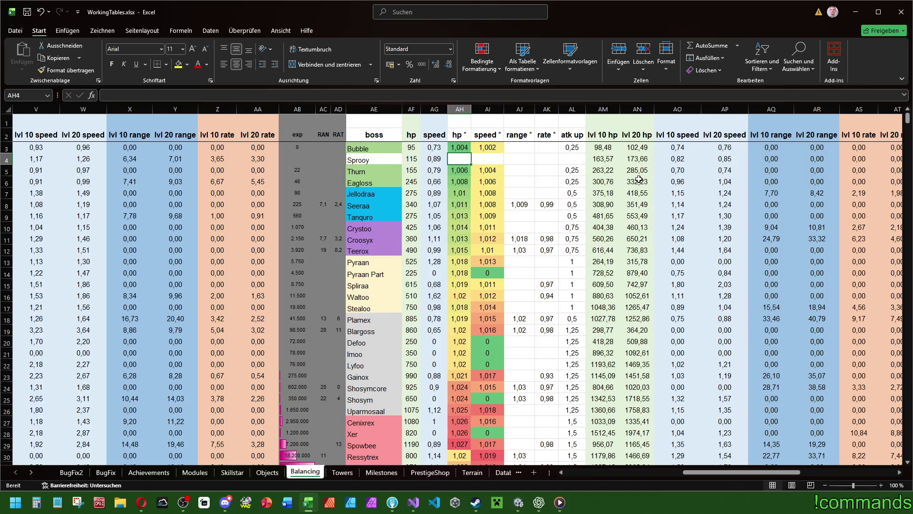
pyautogui.write('1,005')
pyautogui.press('Tab')
pyautogui.write('1,007')
pyautogui.press('Tab')
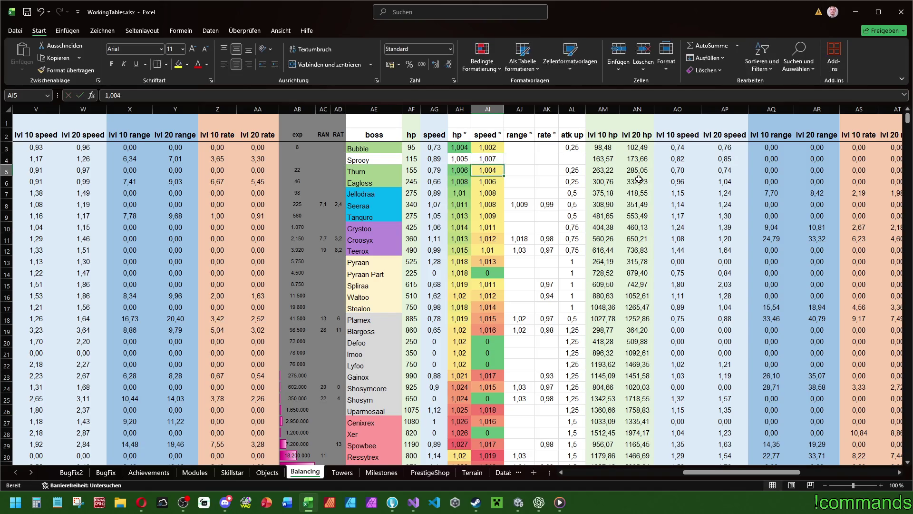
pyautogui.write('1,007')
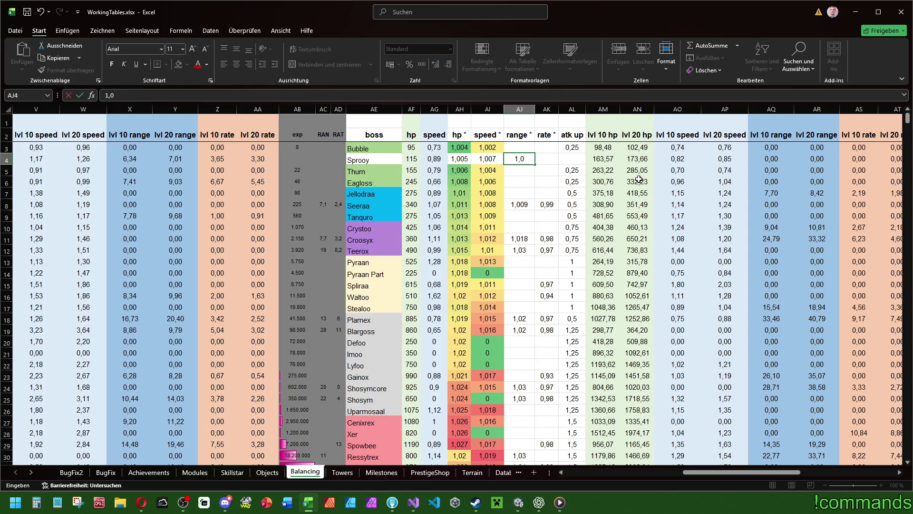
pyautogui.hotkey('ctrl', 'Return')
pyautogui.press('Tab')
pyautogui.write('0,99')
pyautogui.press('Return')
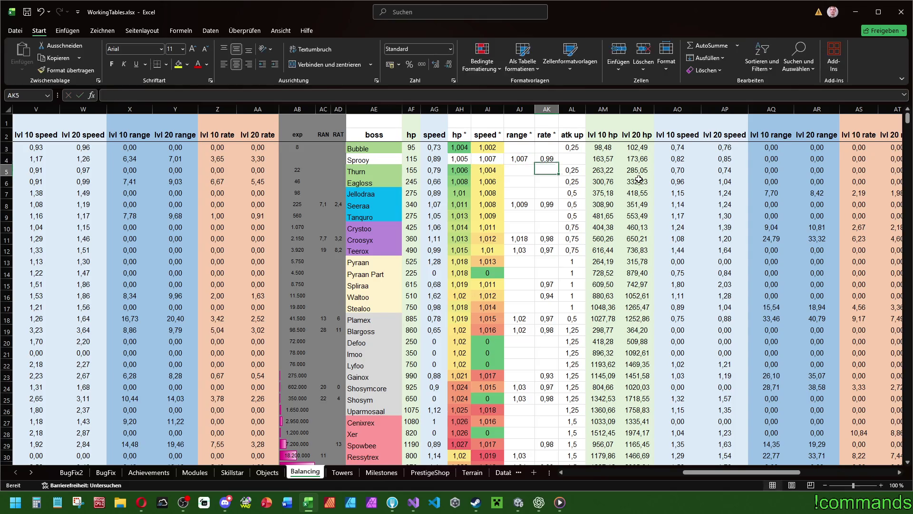
# Step: Set Sprooy's atk up to 0,15 after cancelling a stray edit on Thurn's row
pyautogui.press('Up')
pyautogui.press('Right')
pyautogui.write('0,2')
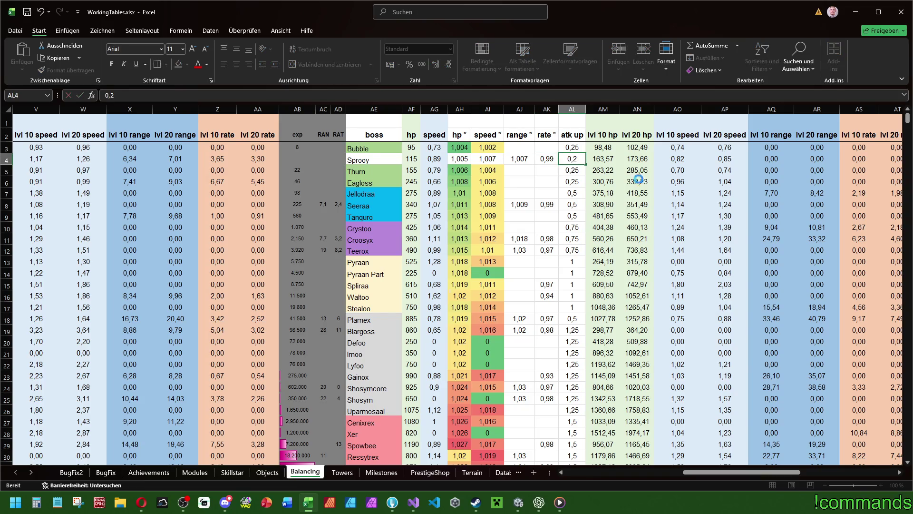
pyautogui.press('Return')
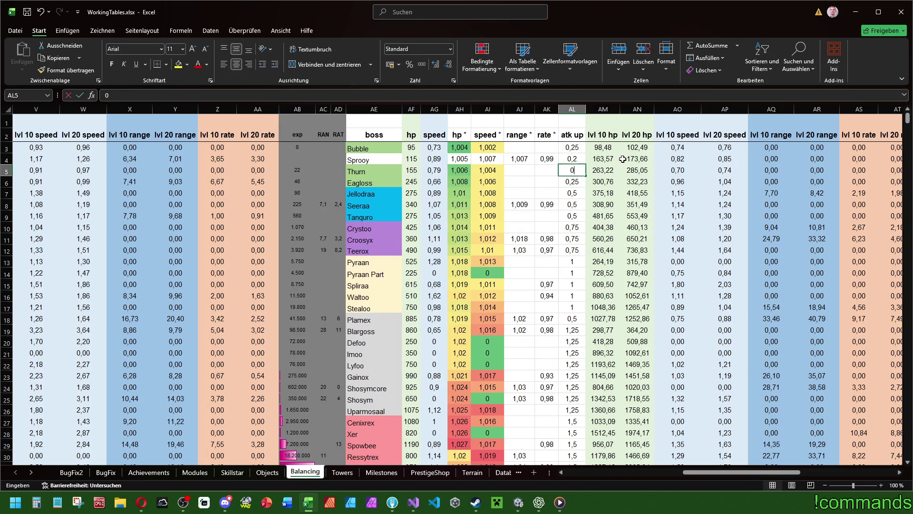
pyautogui.write('0,1')
pyautogui.press('Escape')
pyautogui.press('Up')
pyautogui.write('0,15')
pyautogui.press('Return')
pyautogui.click(305, 158)
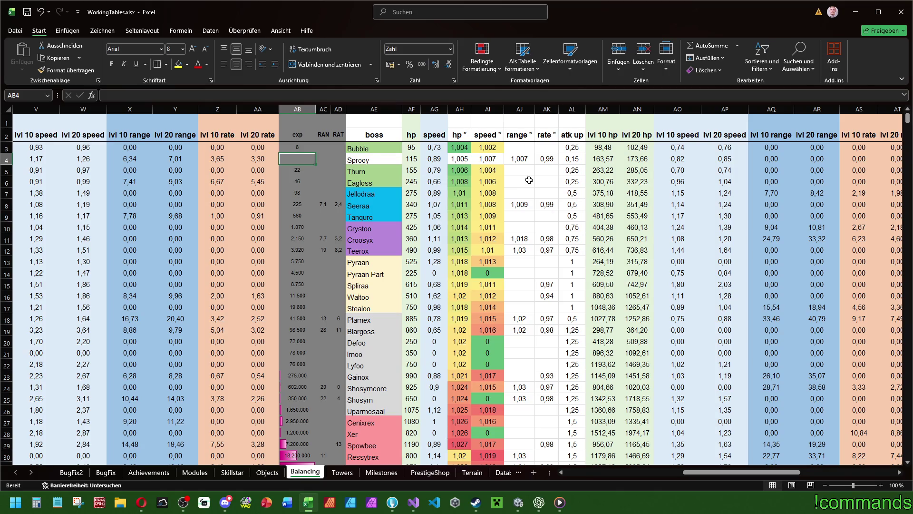
# Step: Enter Sprooy's exp 18, RAN 6,1 (corrected from 6,9) and RAT 2,56
pyautogui.write('18')
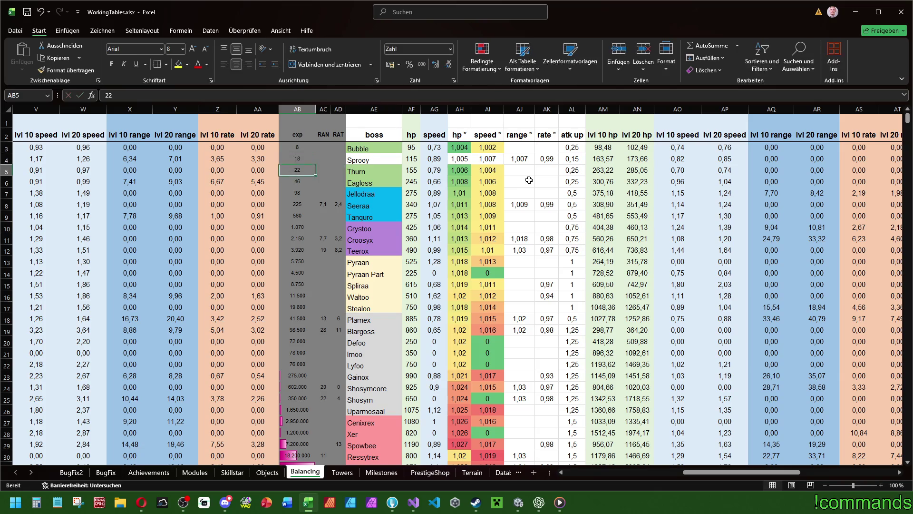
pyautogui.press('Tab')
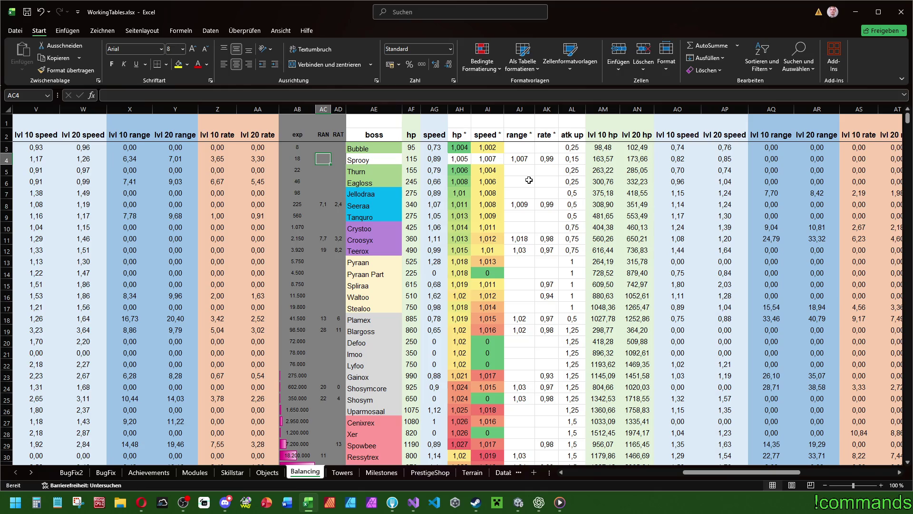
pyautogui.write('6,9')
pyautogui.press('Tab')
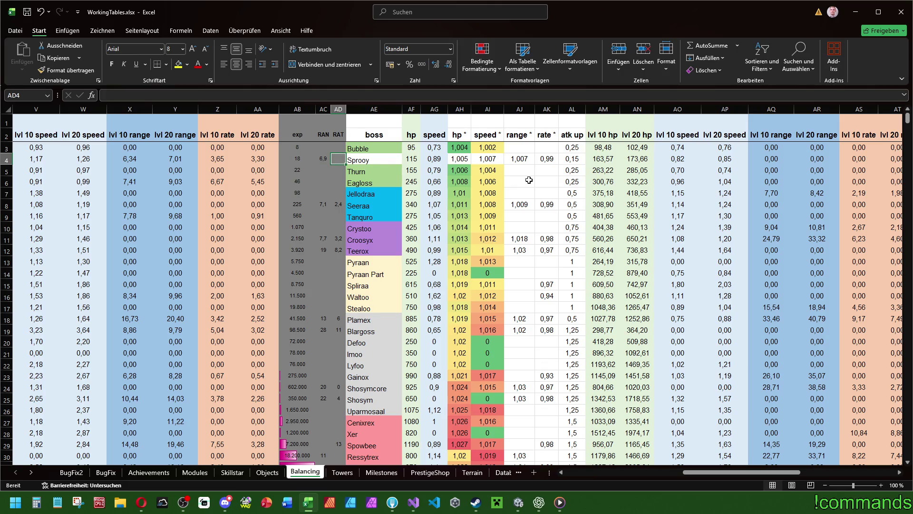
pyautogui.press('Left')
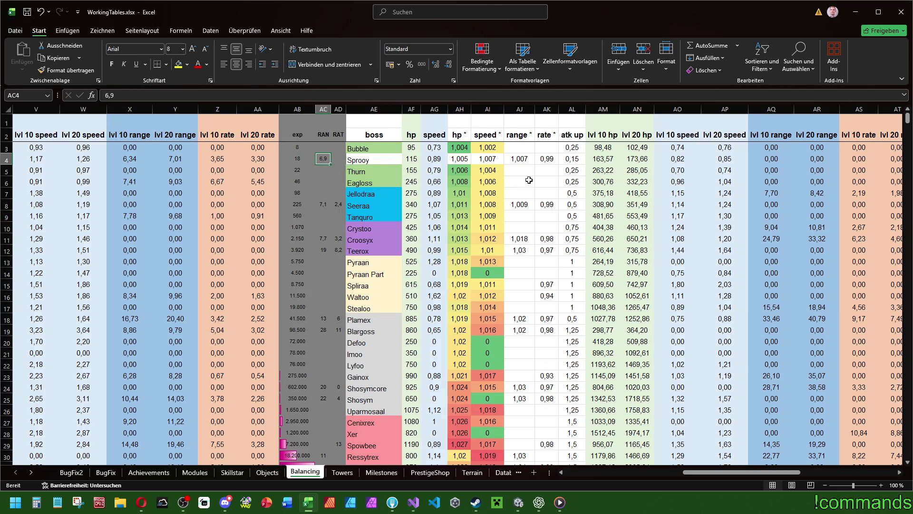
pyautogui.write('6,1')
pyautogui.press('Tab')
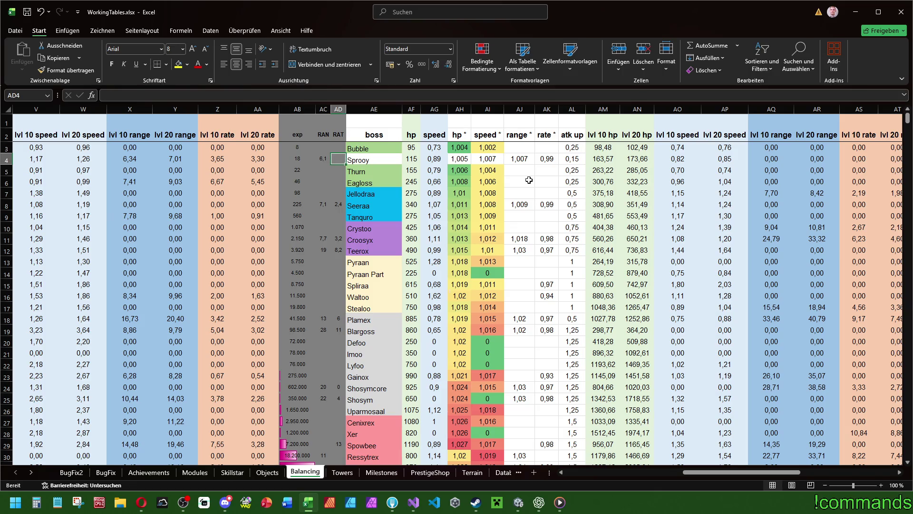
pyautogui.write('2')
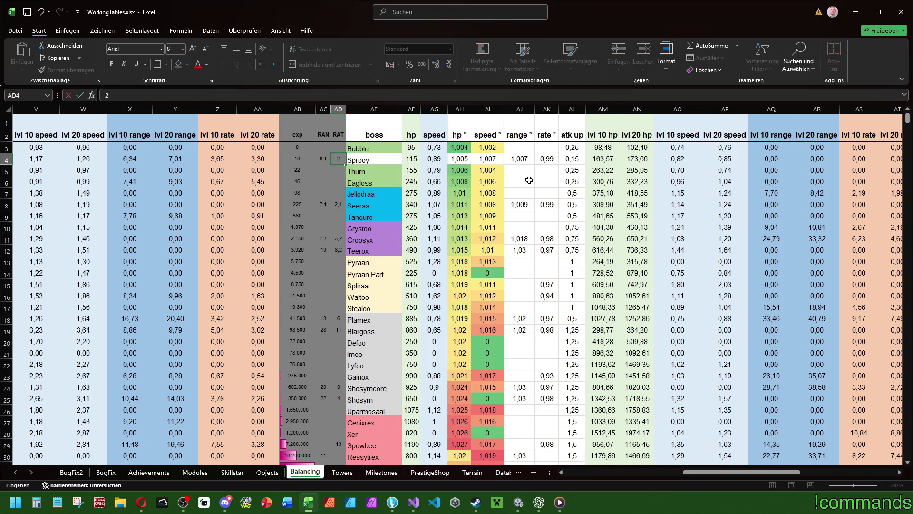
pyautogui.write(',56')
pyautogui.hotkey('ctrl', 'Return')
# Step: Copy Thurn's green name fill onto Sprooy's boss name with Format Painter
pyautogui.press('Tab')
pyautogui.click(374, 171)
pyautogui.click(67, 70)
pyautogui.click(354, 159)
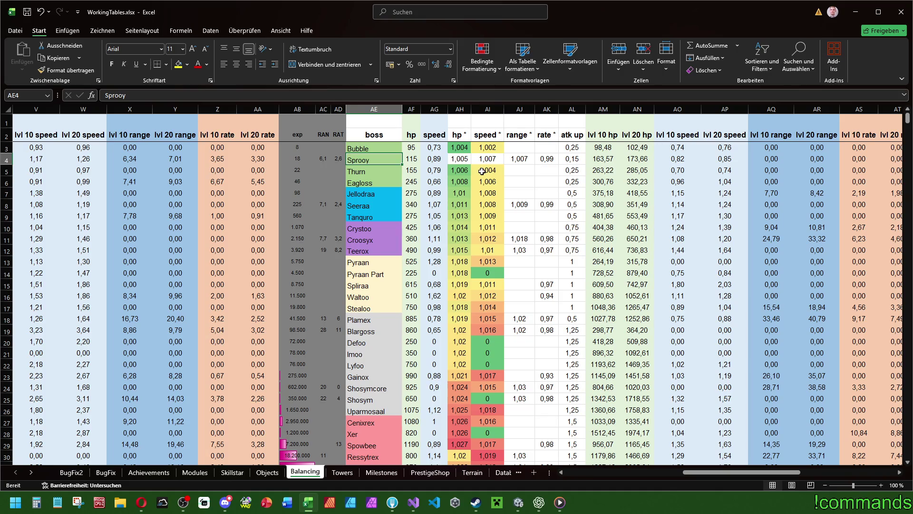
# Step: Apply the first Conditional Formatting colour scale to the hp multipliers in column AH
pyautogui.click(460, 147)
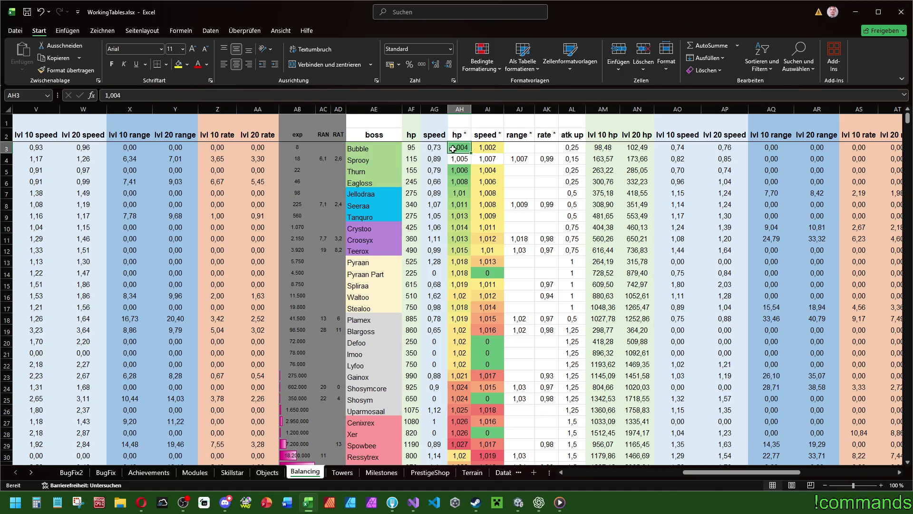
pyautogui.moveTo(459, 148)
pyautogui.mouseDown()
pyautogui.moveTo(490, 476)
pyautogui.moveTo(492, 59)
pyautogui.moveTo(475, 96)
pyautogui.moveTo(461, 468)
pyautogui.moveTo(462, 393)
pyautogui.moveTo(461, 447)
pyautogui.moveTo(460, 439)
pyautogui.mouseUp()
pyautogui.moveTo(906, 224); pyautogui.dragTo(907, 117)
pyautogui.click(482, 62)
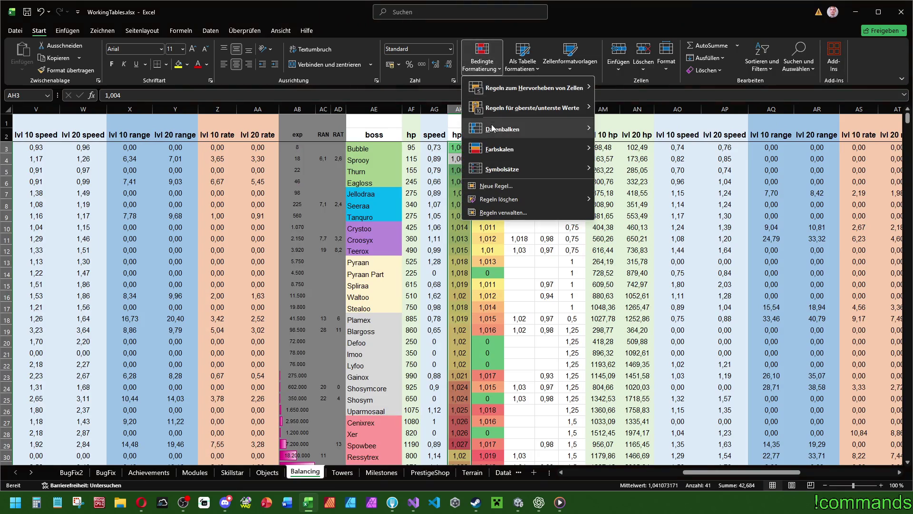
pyautogui.moveTo(568, 150)
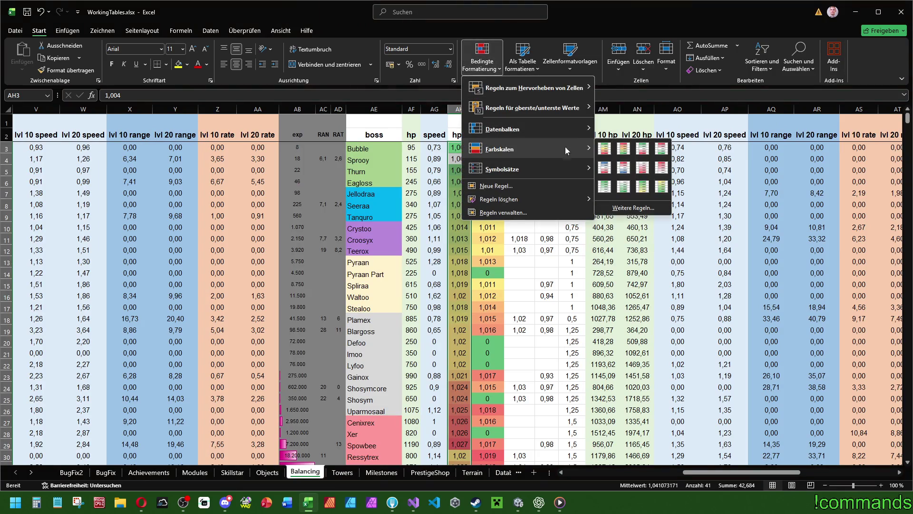
pyautogui.click(624, 149)
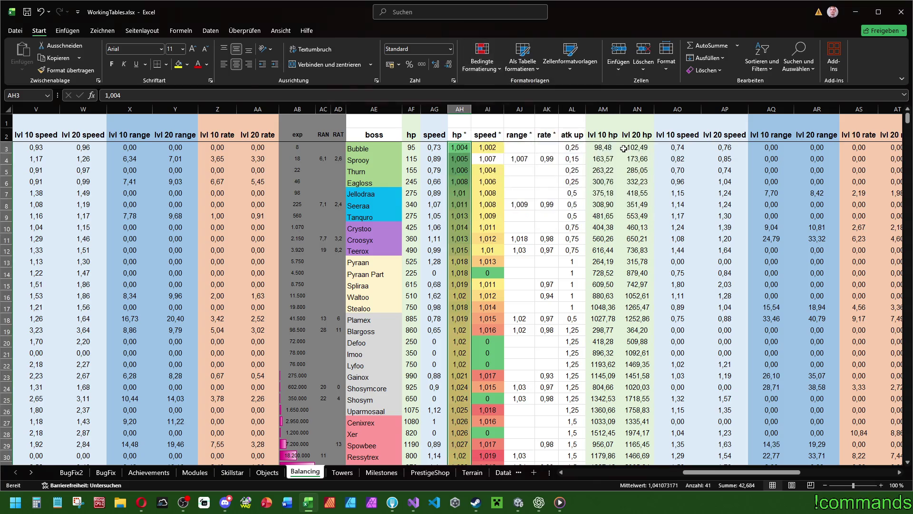
# Step: Check the lvl 10 hp formula in AM10 and select the speed multiplier column
pyautogui.click(594, 228)
pyautogui.scroll(-10, 501, 205)
pyautogui.scroll(10, 501, 205)
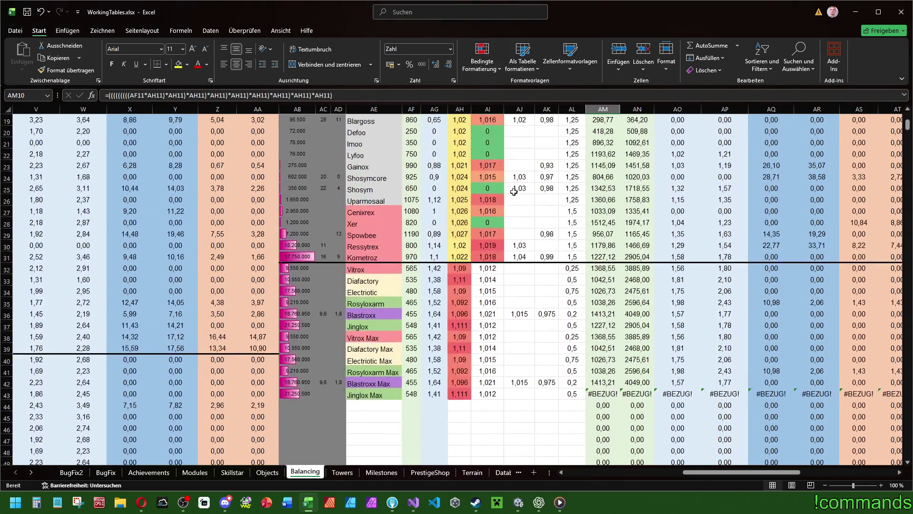
pyautogui.moveTo(495, 150)
pyautogui.mouseDown()
pyautogui.moveTo(452, 512)
pyautogui.moveTo(489, 438)
pyautogui.mouseUp()
pyautogui.moveTo(908, 221); pyautogui.dragTo(908, 116)
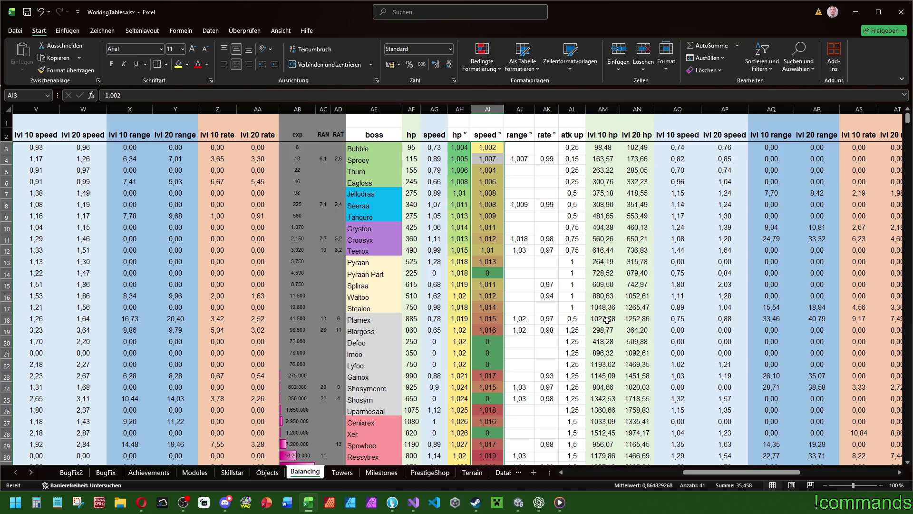
# Step: Give the speed multipliers a reversed green-yellow-red colour scale so zeros show green
pyautogui.click(482, 59)
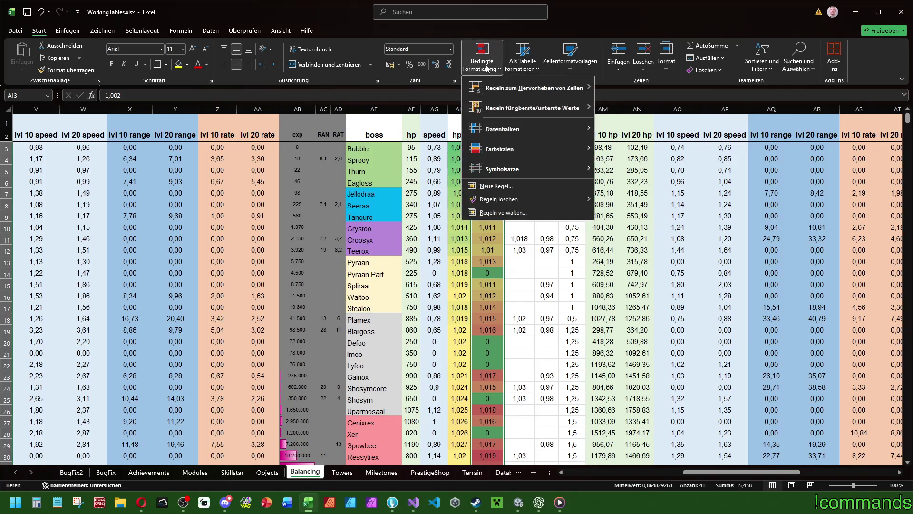
pyautogui.moveTo(501, 149)
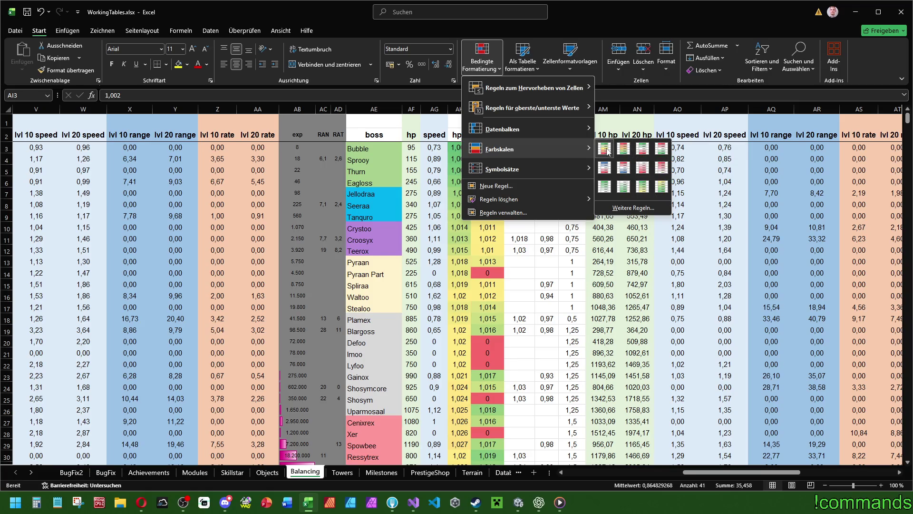
pyautogui.click(604, 151)
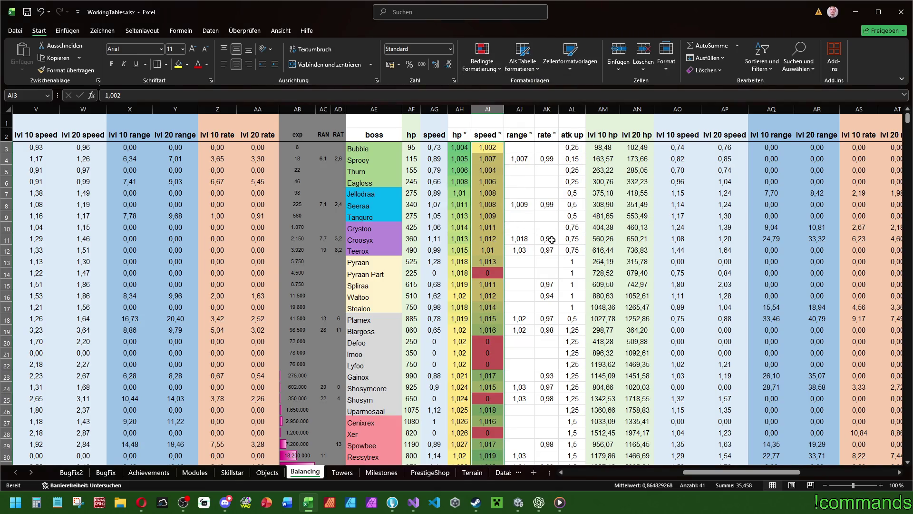
pyautogui.scroll(-8, 551, 239)
pyautogui.scroll(8, 549, 232)
pyautogui.scroll(-4, 539, 238)
pyautogui.click(488, 62)
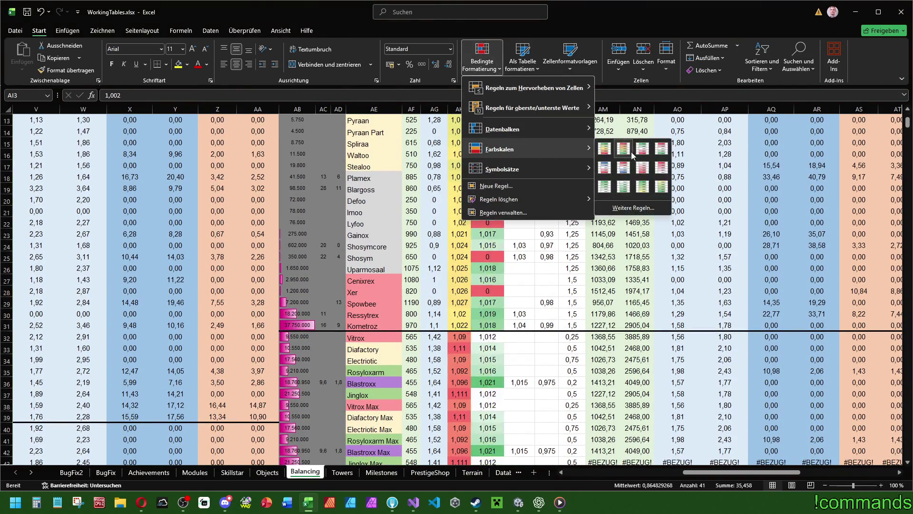
pyautogui.click(632, 155)
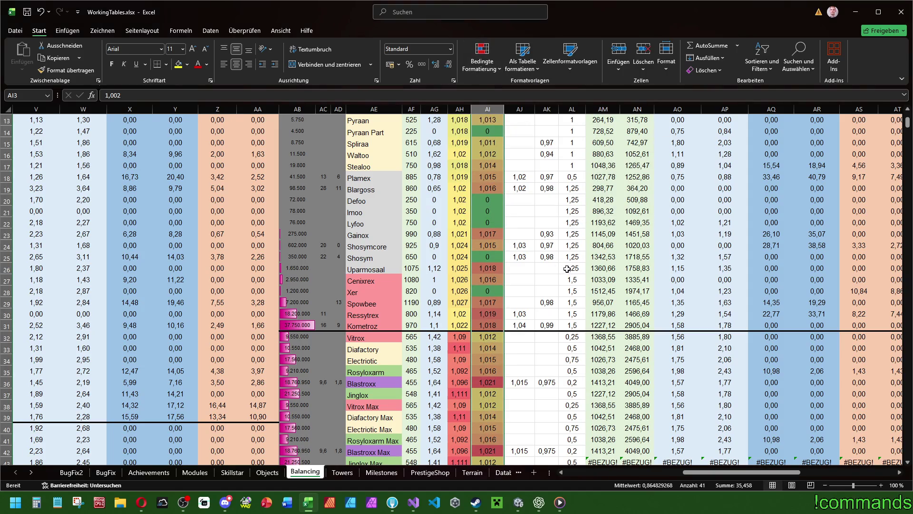
# Step: Clear the column selection and check the lvl 10 hp formula in row 4
pyautogui.scroll(4, 567, 269)
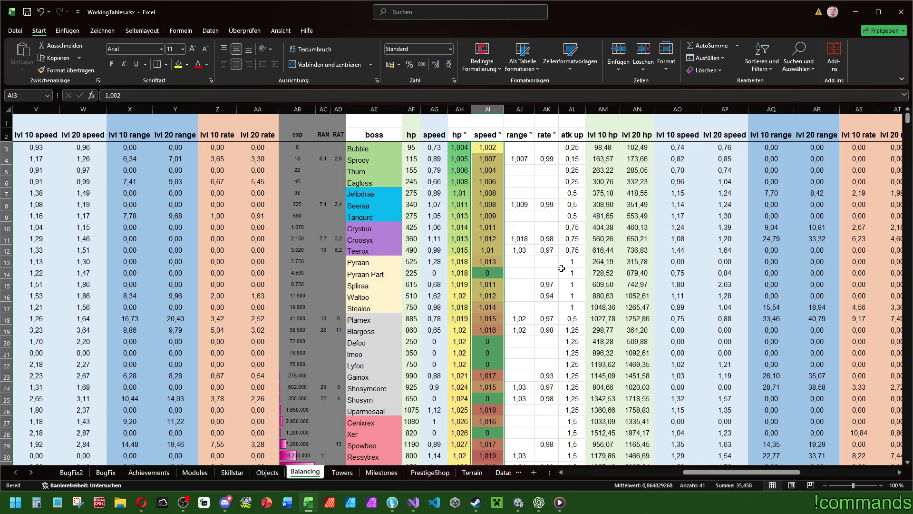
pyautogui.click(561, 269)
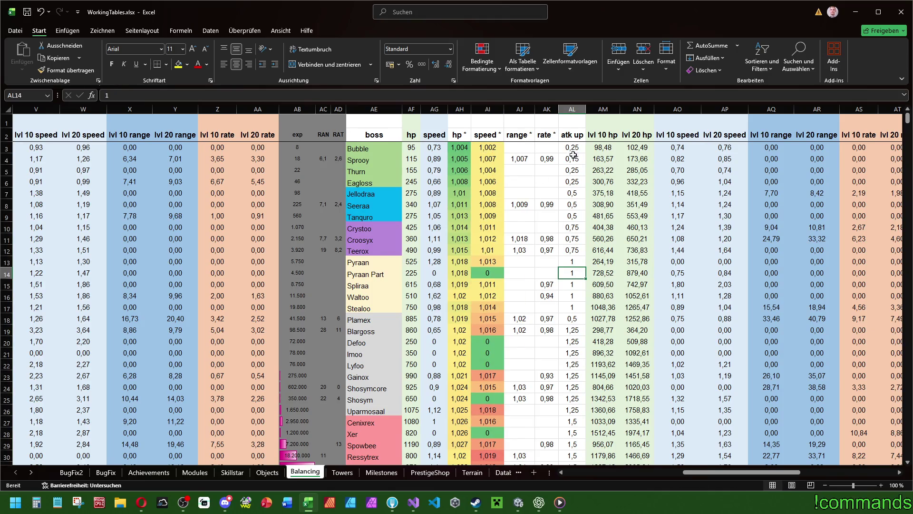
pyautogui.click(602, 159)
# Step: Fill the lvl 10 hp formula from AM3 down to row 314 and verify it
pyautogui.click(609, 149)
pyautogui.moveTo(620, 153)
pyautogui.mouseDown()
pyautogui.moveTo(604, 512)
pyautogui.moveTo(610, 442)
pyautogui.mouseUp()
pyautogui.scroll(20, 595, 314)
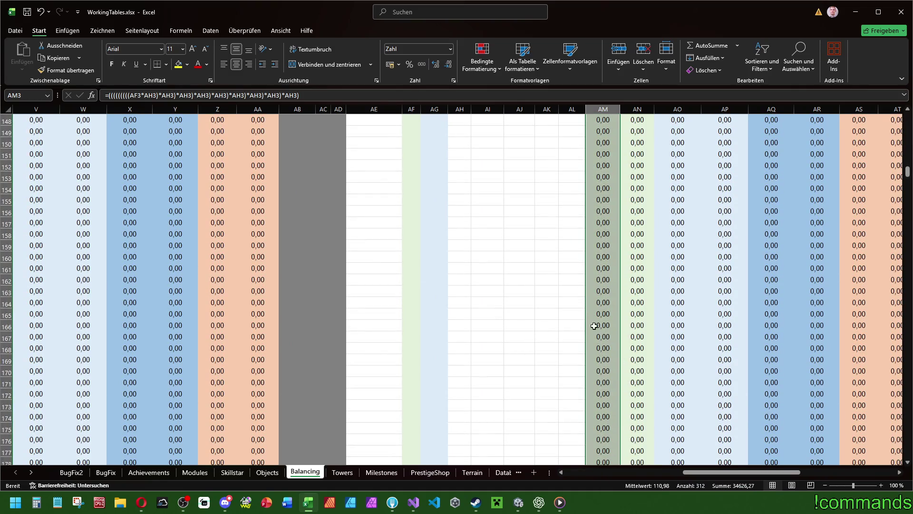
pyautogui.click(611, 147)
pyautogui.click(603, 159)
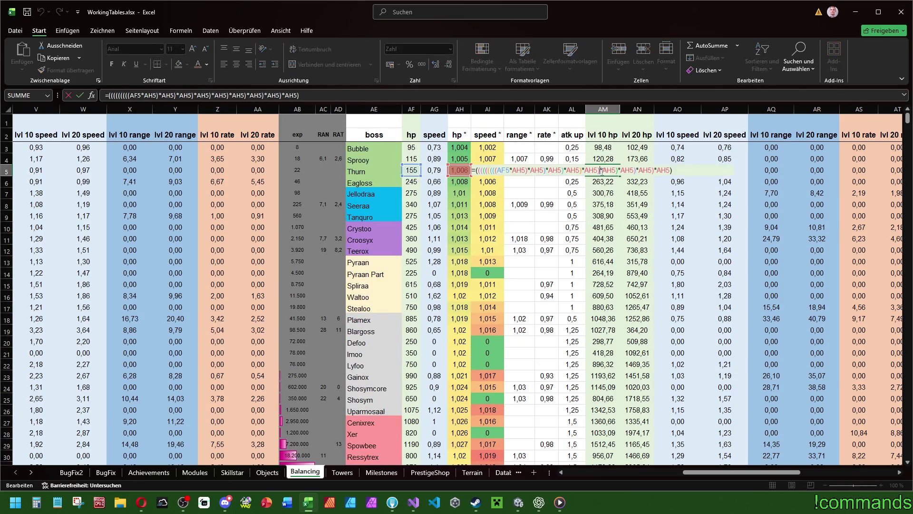
pyautogui.press('Return')
pyautogui.hotkey('ctrl', 'Down')
pyautogui.scroll(15, 606, 214)
pyautogui.scroll(20, 606, 214)
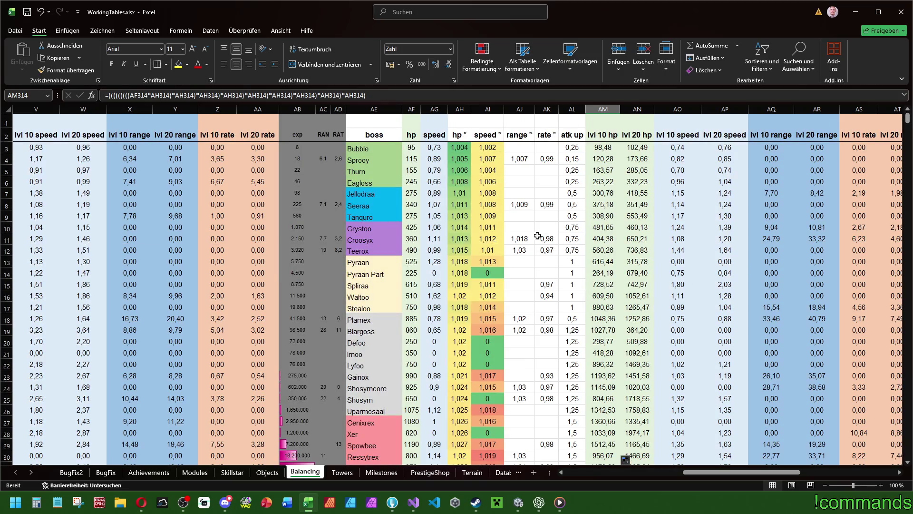
# Step: Fill the lvl 20 hp formula from AN3 down to row 314
pyautogui.press('F2')
pyautogui.press('Escape')
pyautogui.press('Right')
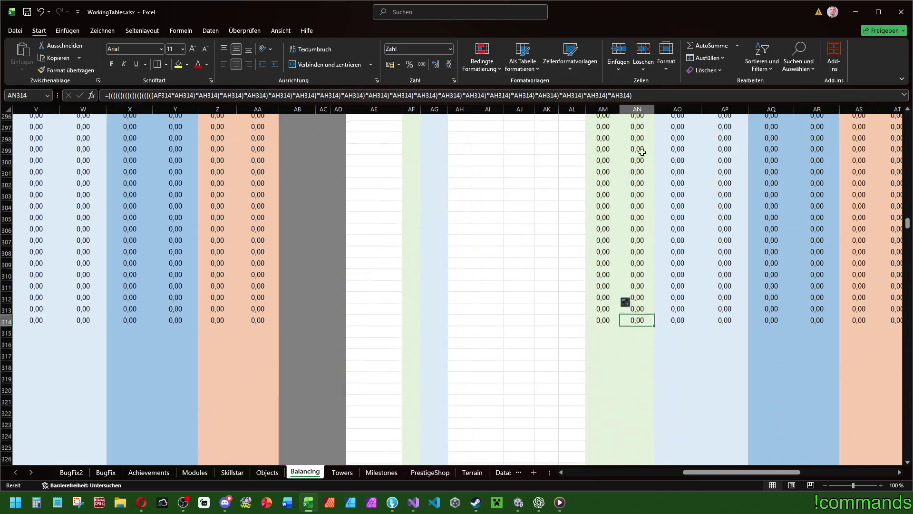
pyautogui.scroll(20, 616, 253)
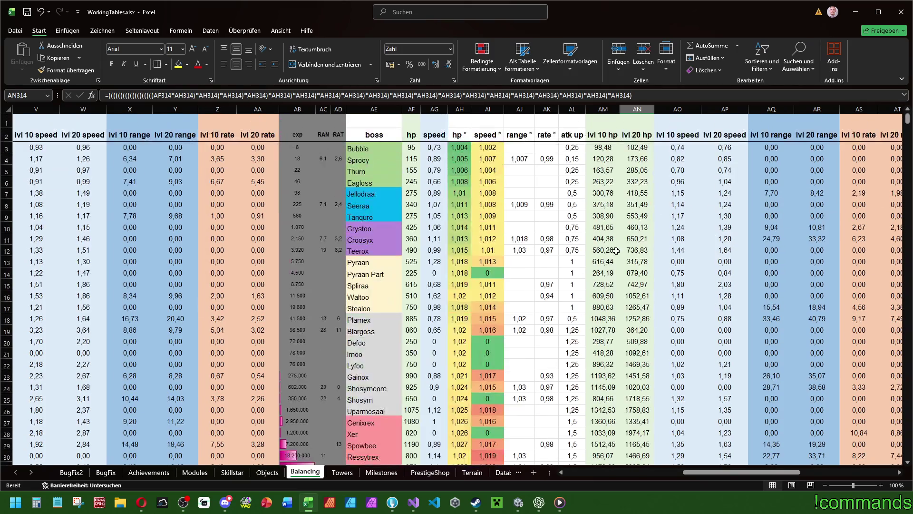
pyautogui.click(637, 148)
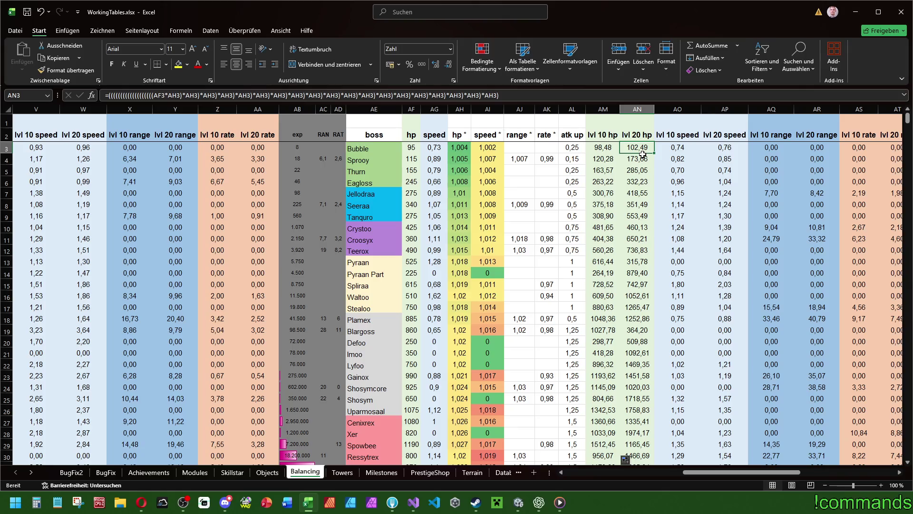
pyautogui.moveTo(654, 153); pyautogui.dragTo(654, 504)
pyautogui.scroll(10, 700, 342)
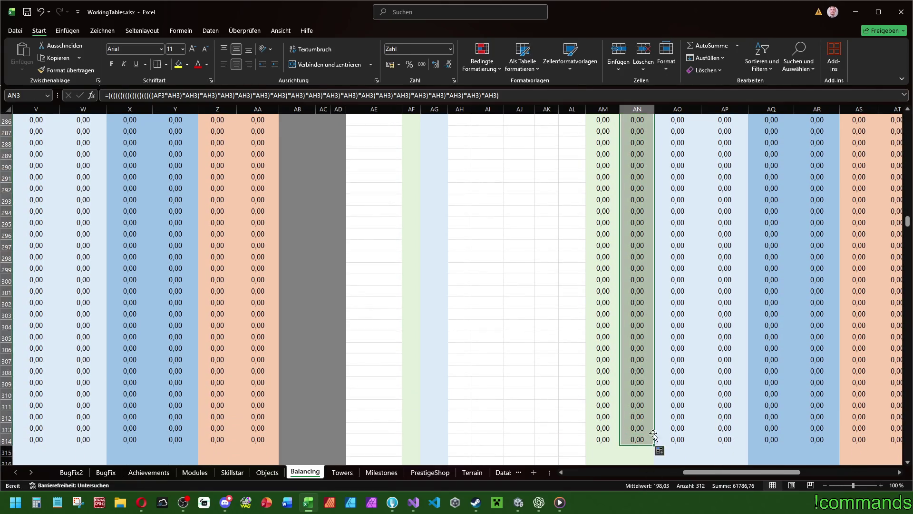
pyautogui.scroll(20, 700, 342)
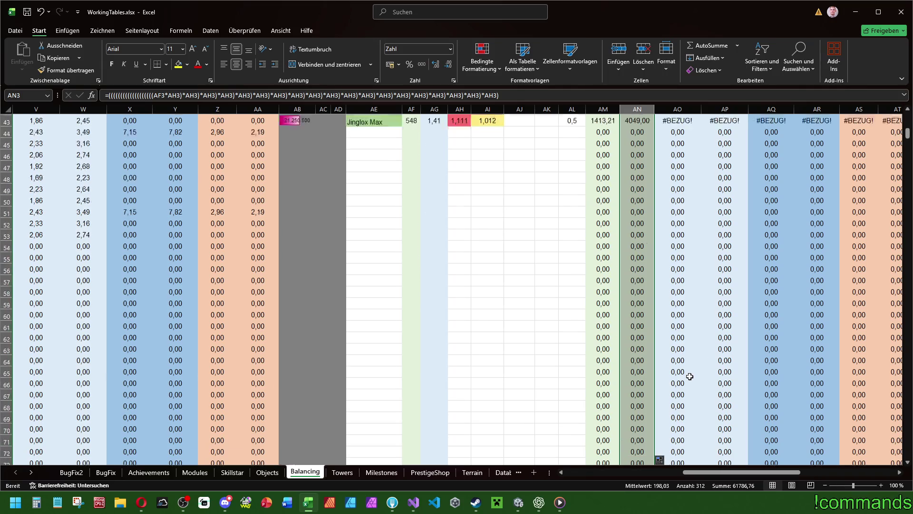
pyautogui.doubleClick(677, 148)
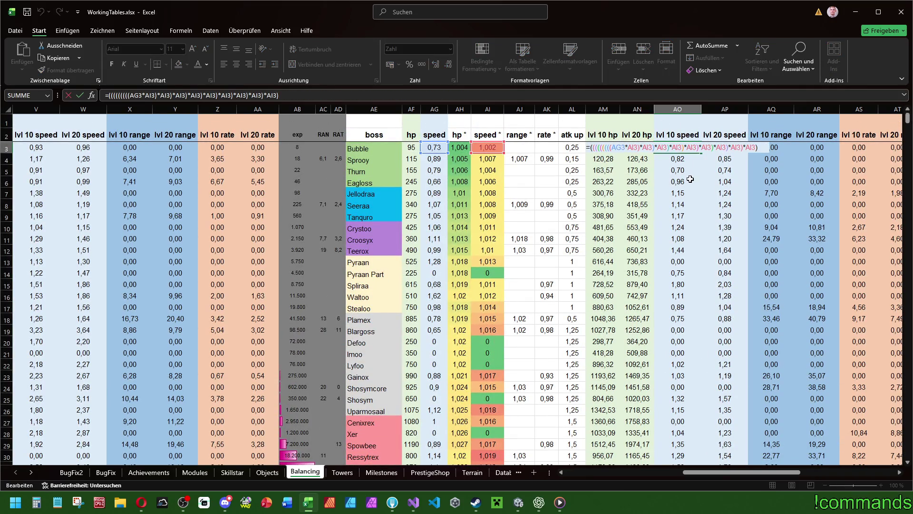
# Step: Fill the lvl 10 speed (AO3) and lvl 20 speed (AP3) formulas down to row 314
pyautogui.press('Escape')
pyautogui.moveTo(702, 153)
pyautogui.mouseDown()
pyautogui.moveTo(706, 512)
pyautogui.moveTo(706, 364)
pyautogui.moveTo(705, 430)
pyautogui.mouseUp()
pyautogui.scroll(20, 758, 394)
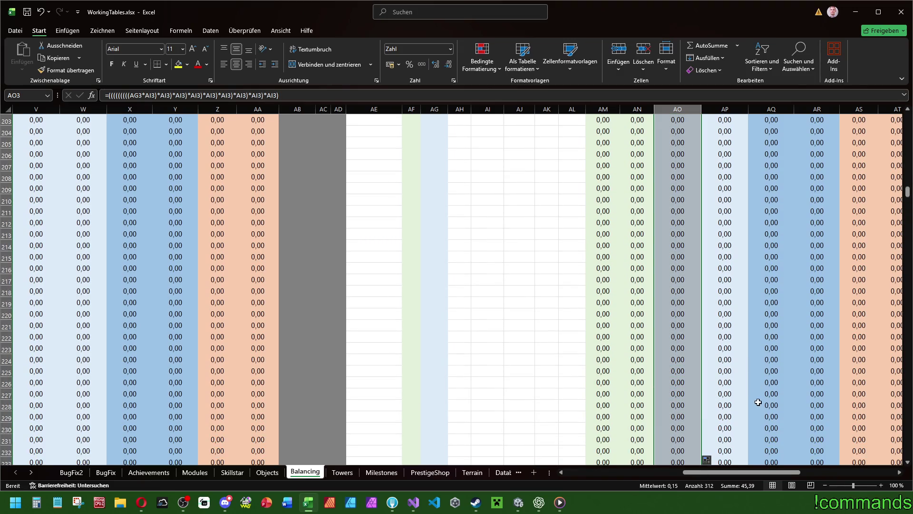
pyautogui.scroll(20, 754, 398)
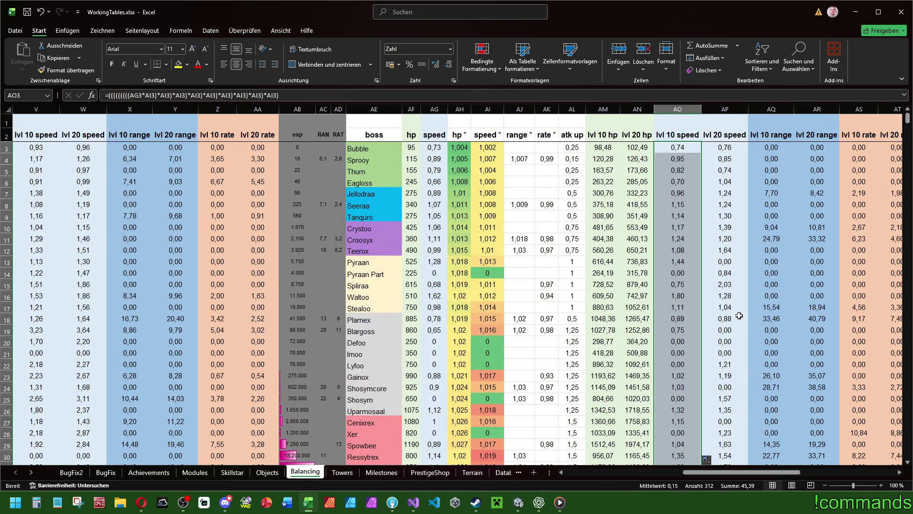
pyautogui.click(724, 145)
pyautogui.moveTo(747, 154)
pyautogui.mouseDown()
pyautogui.moveTo(756, 496)
pyautogui.moveTo(748, 447)
pyautogui.mouseUp()
pyautogui.scroll(20, 762, 380)
pyautogui.scroll(20, 792, 340)
pyautogui.click(768, 149)
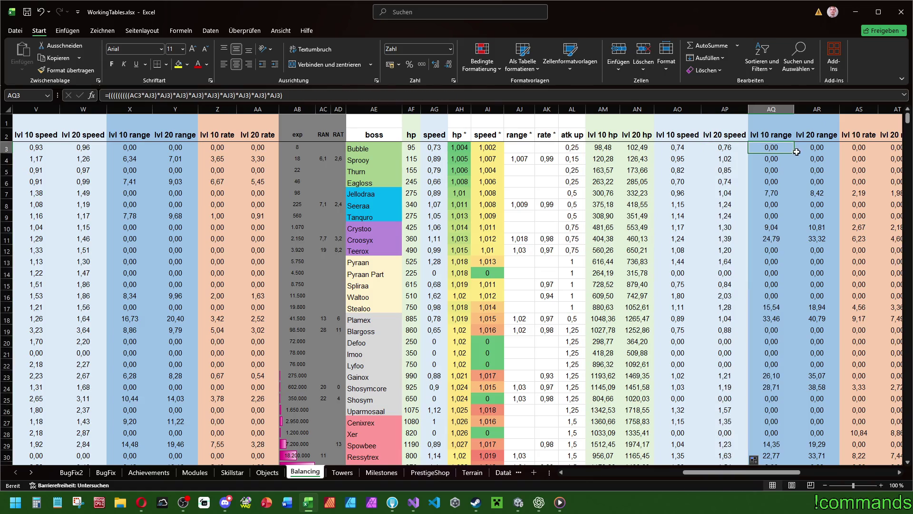
# Step: Fill the lvl 10 range (AQ3) and lvl 20 range (AR3) formulas down to row 314
pyautogui.doubleClick(778, 148)
pyautogui.press('Escape')
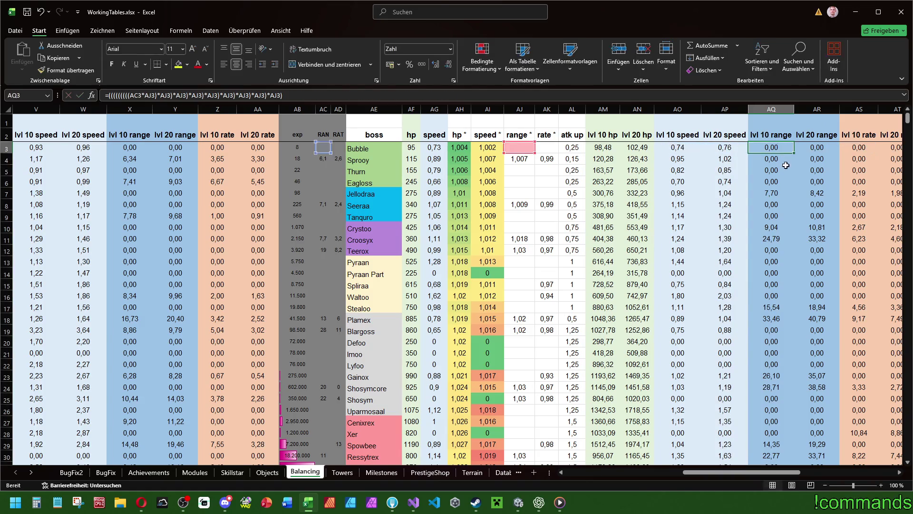
pyautogui.moveTo(793, 152); pyautogui.dragTo(778, 509)
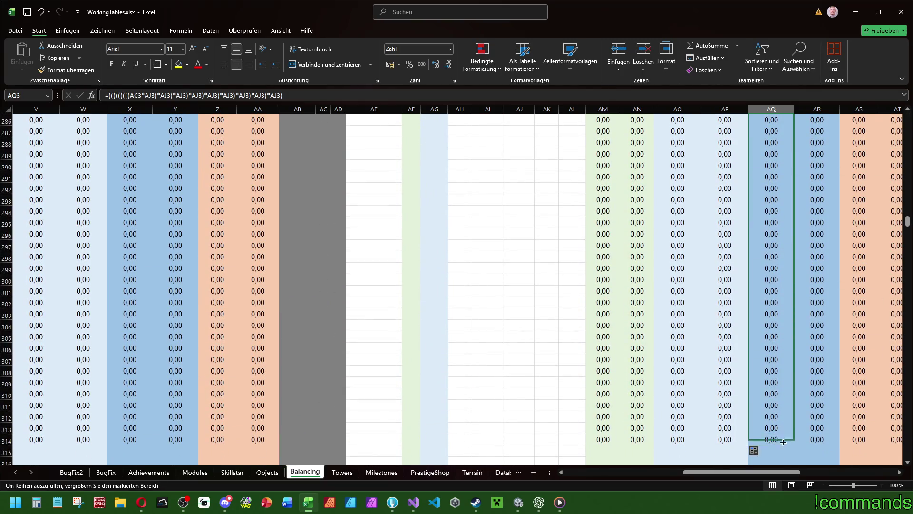
pyautogui.scroll(20, 815, 369)
pyautogui.scroll(20, 815, 356)
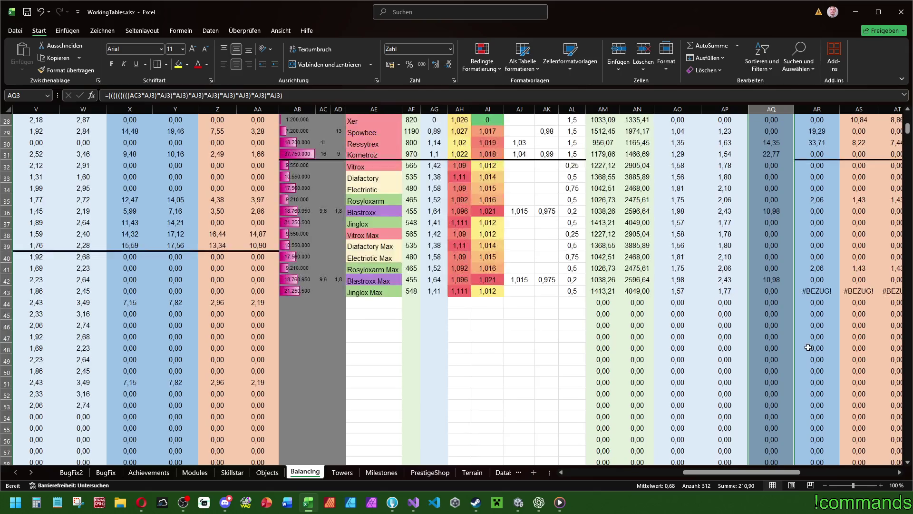
pyautogui.click(831, 150)
pyautogui.moveTo(841, 151)
pyautogui.mouseDown()
pyautogui.moveTo(863, 511)
pyautogui.moveTo(845, 438)
pyautogui.mouseUp()
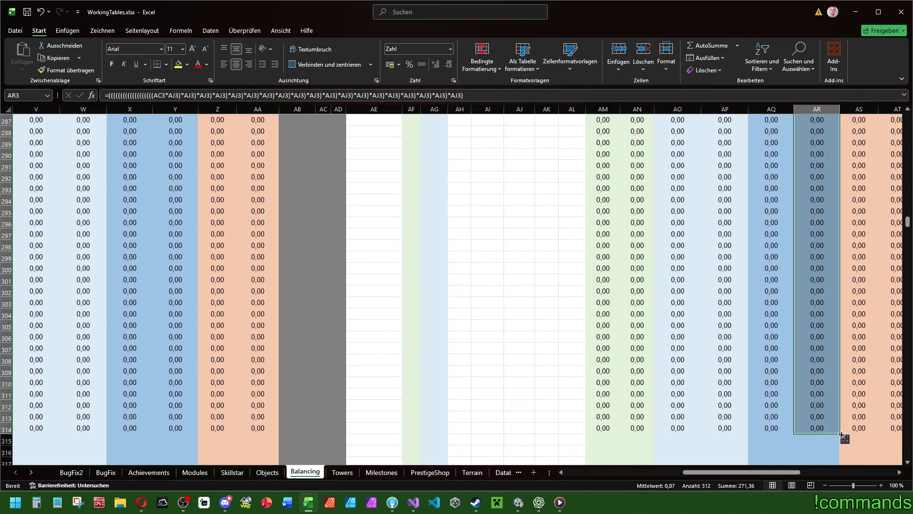
pyautogui.scroll(20, 854, 397)
pyautogui.scroll(20, 846, 386)
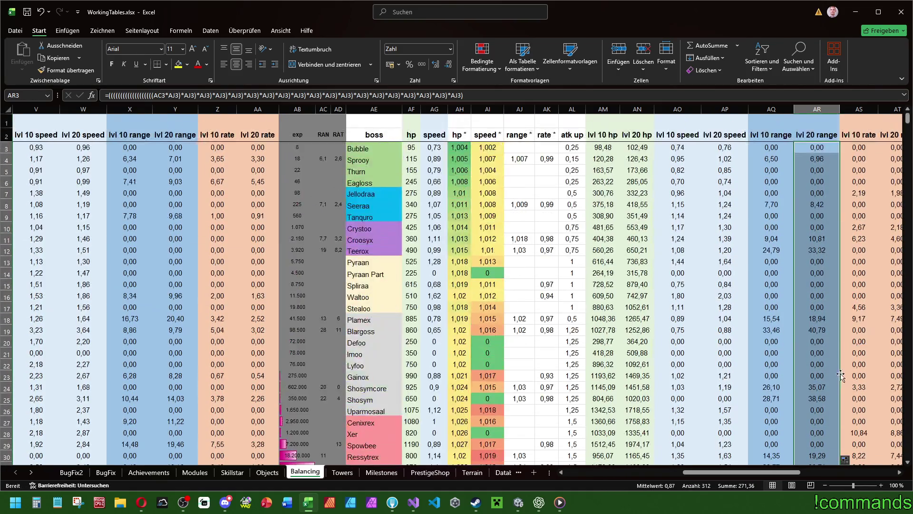
# Step: Fill the lvl 10 rate (AS3) and lvl 20 rate (AT3) formulas down to row 314
pyautogui.click(865, 148)
pyautogui.moveTo(879, 153)
pyautogui.mouseDown()
pyautogui.moveTo(871, 501)
pyautogui.moveTo(859, 461)
pyautogui.mouseUp()
pyautogui.scroll(20, 799, 419)
pyautogui.scroll(20, 800, 407)
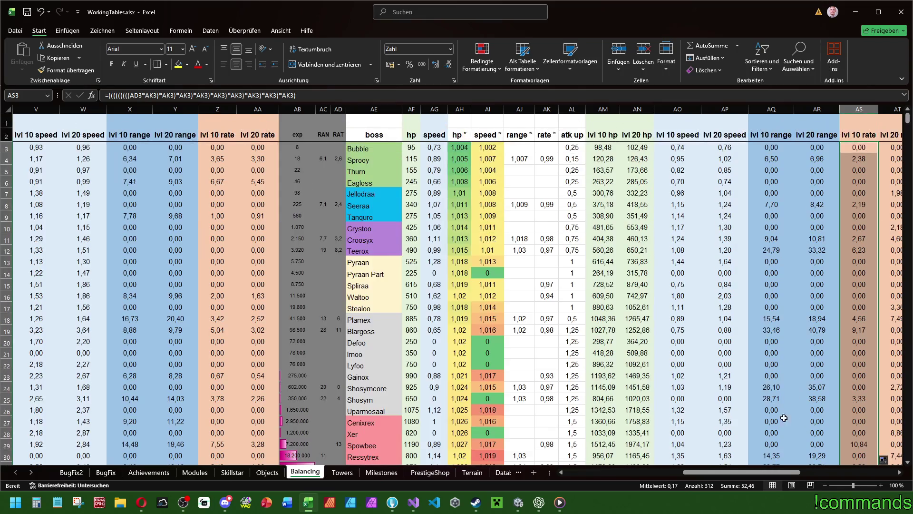
pyautogui.hscroll(4, 706, 241)
pyautogui.click(720, 147)
pyautogui.moveTo(732, 153)
pyautogui.mouseDown()
pyautogui.moveTo(710, 510)
pyautogui.moveTo(721, 473)
pyautogui.moveTo(581, 473)
pyautogui.mouseUp()
pyautogui.scroll(20, 524, 300)
pyautogui.scroll(20, 528, 311)
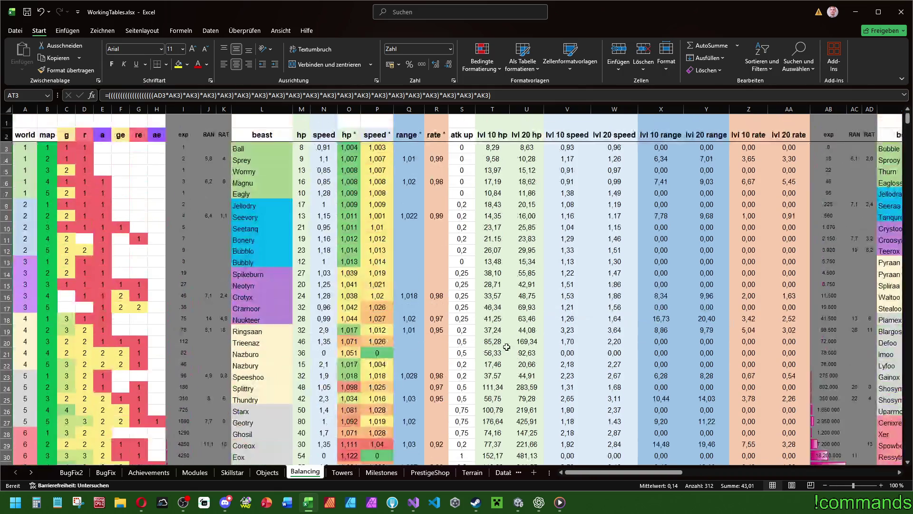
# Step: Review a lvl 10 hp formula in the beast table
pyautogui.click(492, 273)
pyautogui.scroll(-8, 478, 295)
pyautogui.scroll(8, 435, 314)
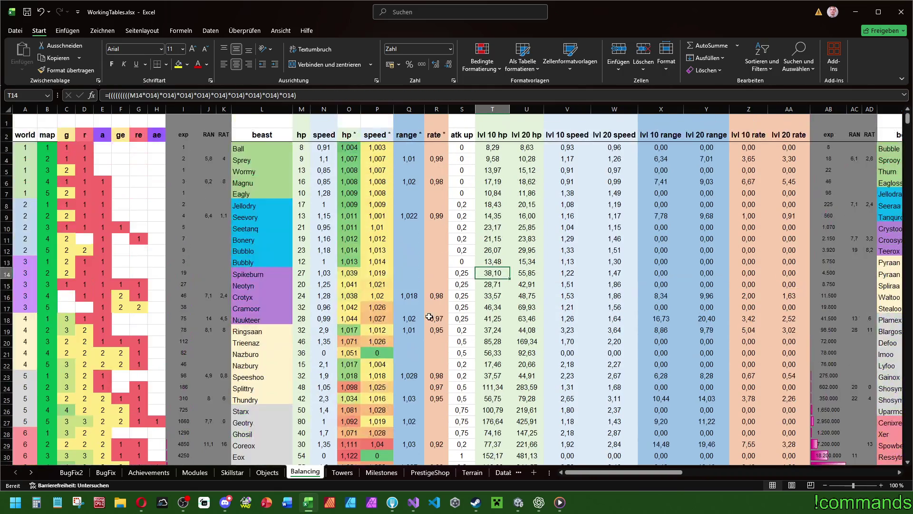
pyautogui.scroll(-6, 429, 318)
pyautogui.scroll(6, 572, 354)
pyautogui.scroll(-6, 332, 305)
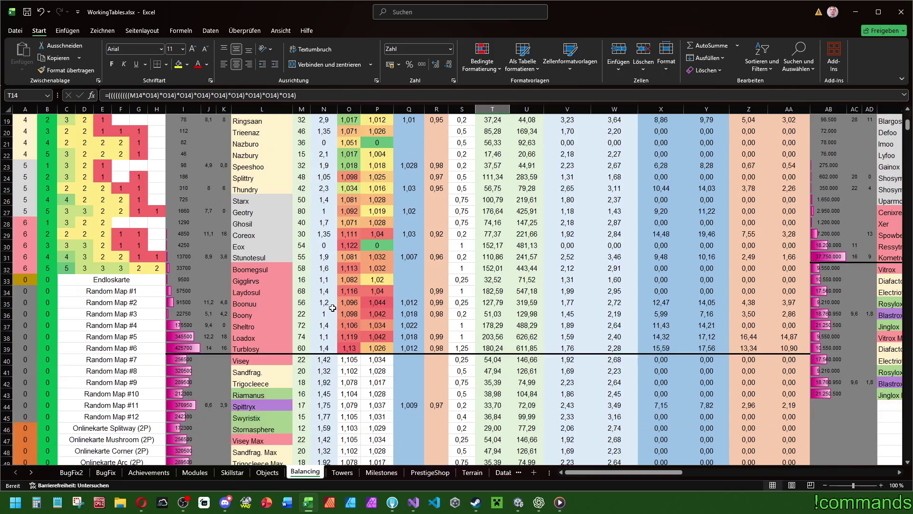
pyautogui.scroll(6, 333, 307)
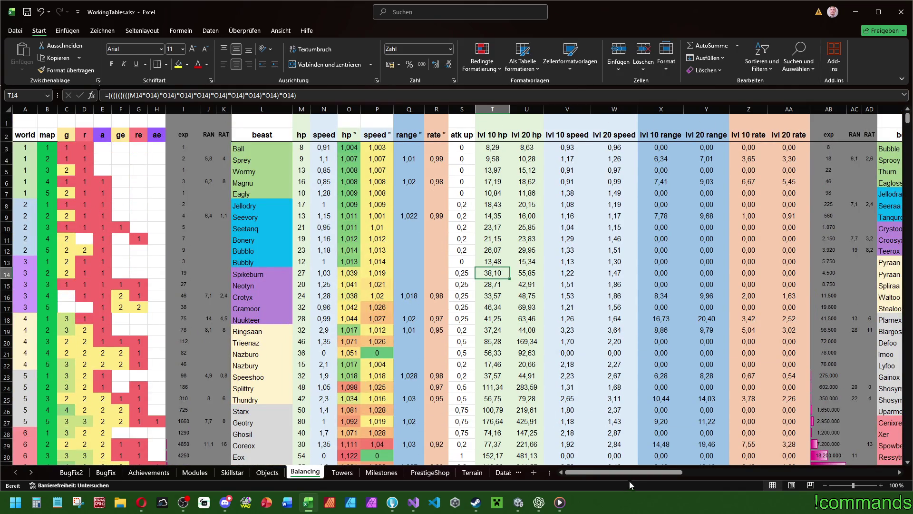
pyautogui.moveTo(607, 472)
pyautogui.mouseDown()
pyautogui.moveTo(745, 473)
pyautogui.moveTo(485, 384)
pyautogui.mouseUp()
# Step: Inspect Bonery's and Spikeburn's lvl 10 range formulas, then check Tanquro's speed multiplier
pyautogui.click(662, 238)
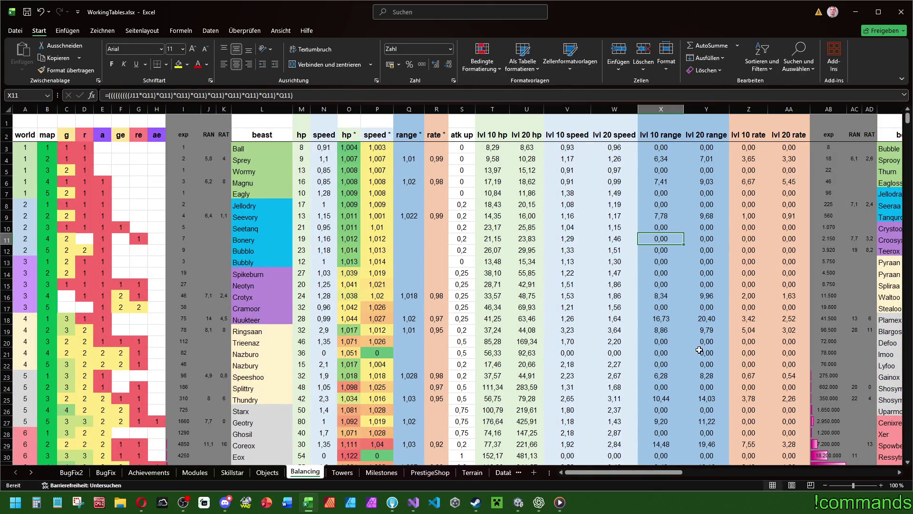
pyautogui.doubleClick(666, 274)
pyautogui.press('Escape')
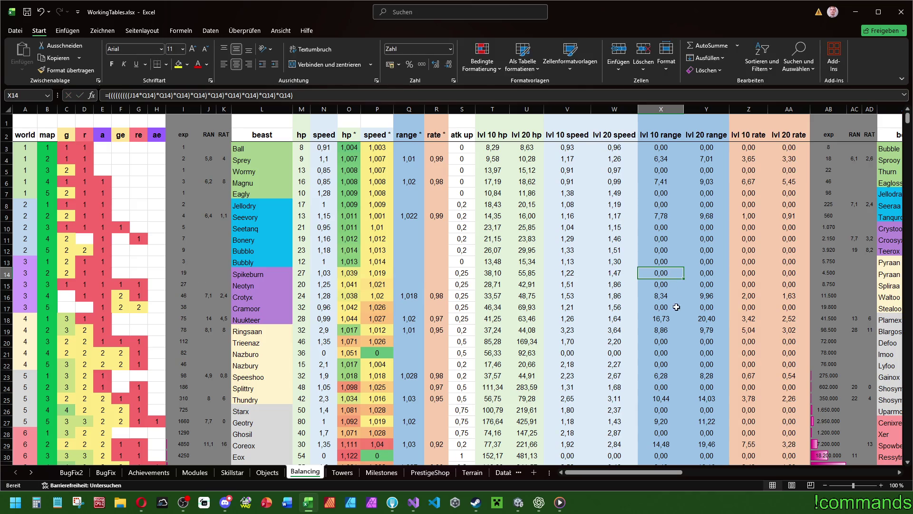
pyautogui.moveTo(639, 473); pyautogui.dragTo(763, 473)
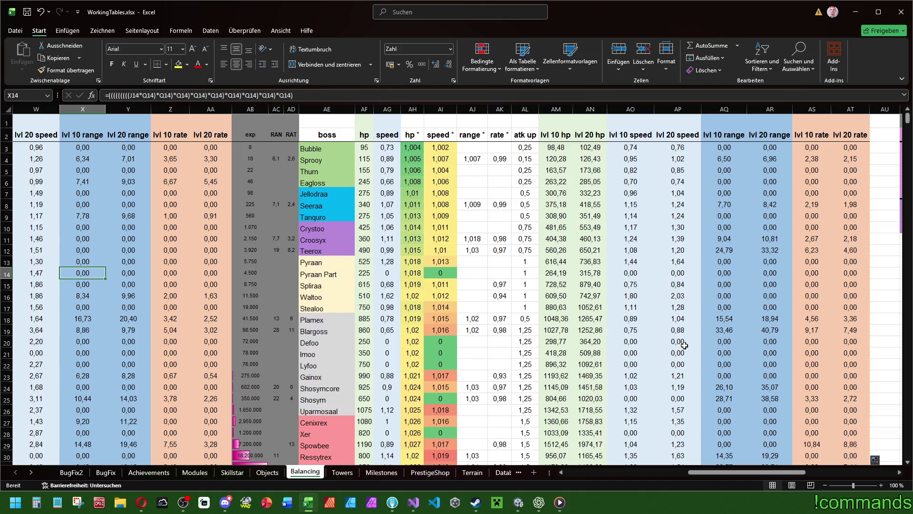
pyautogui.click(441, 216)
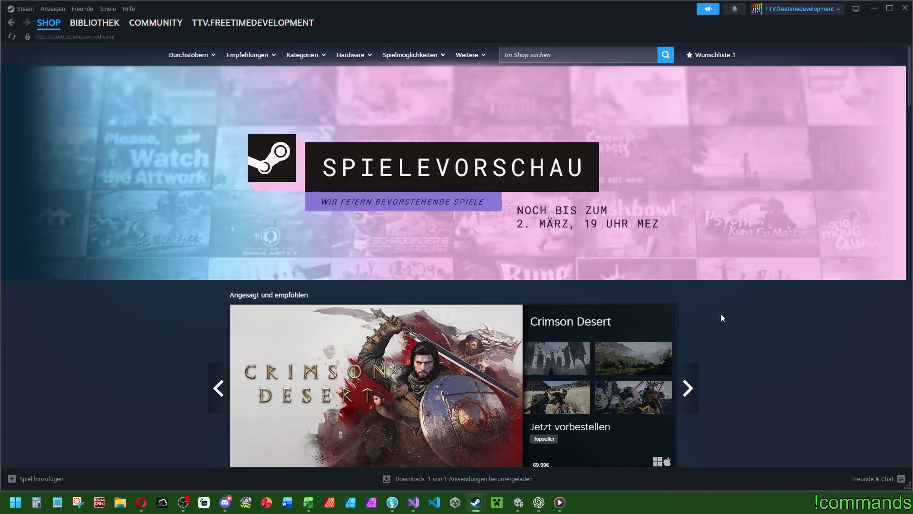
pyautogui.click(589, 55)
pyautogui.write('woman sim')
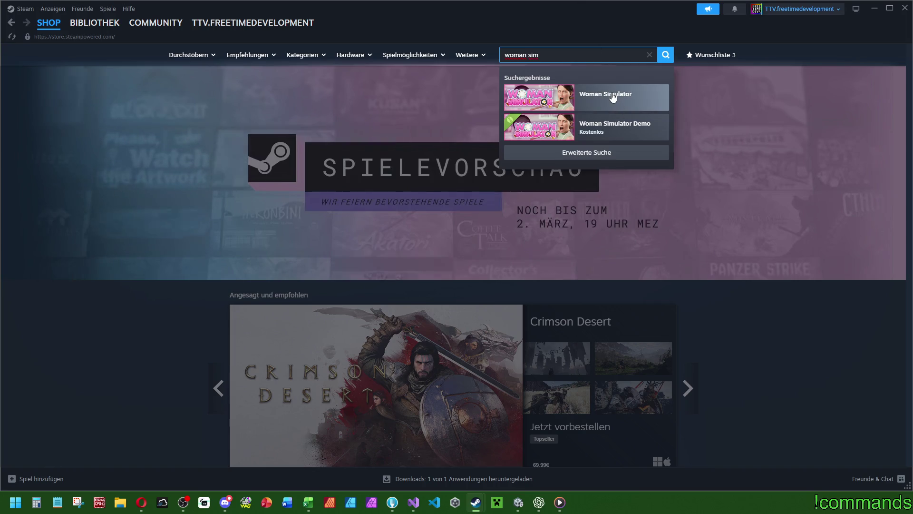
pyautogui.click(614, 93)
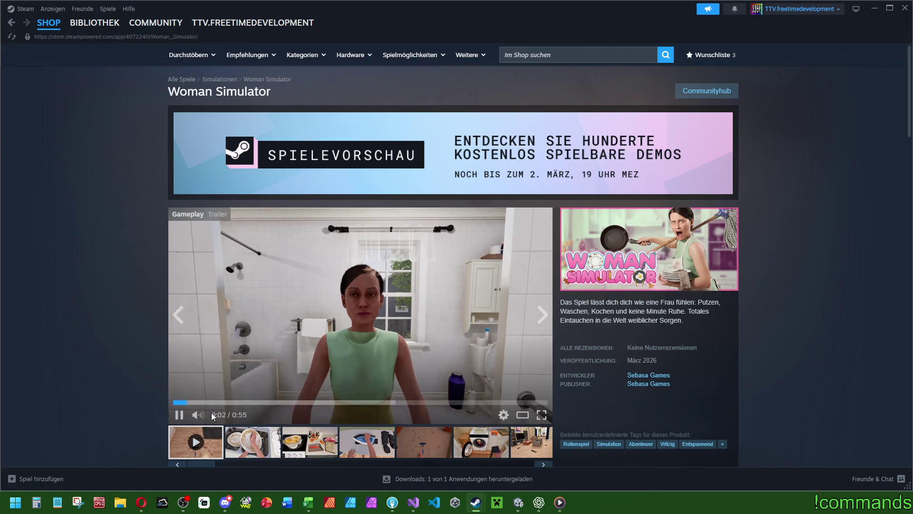
pyautogui.moveTo(220, 415); pyautogui.dragTo(216, 415)
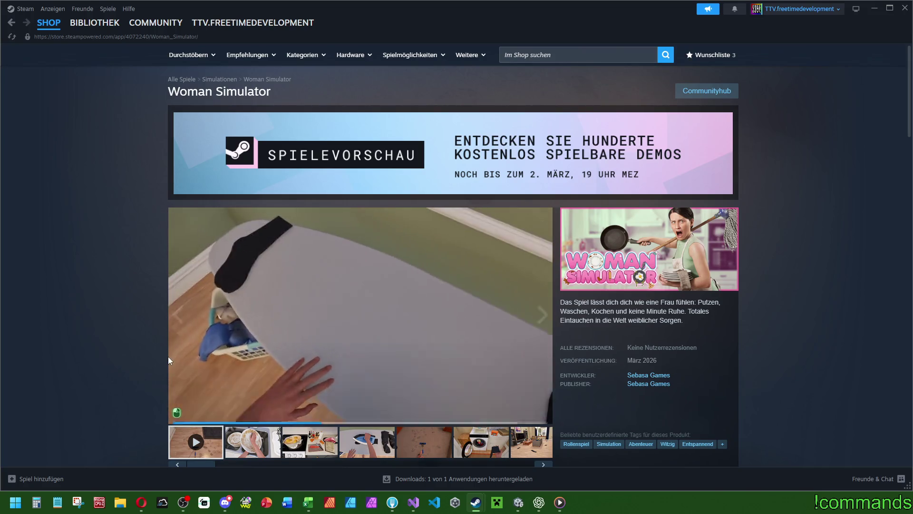
pyautogui.moveTo(99, 30)
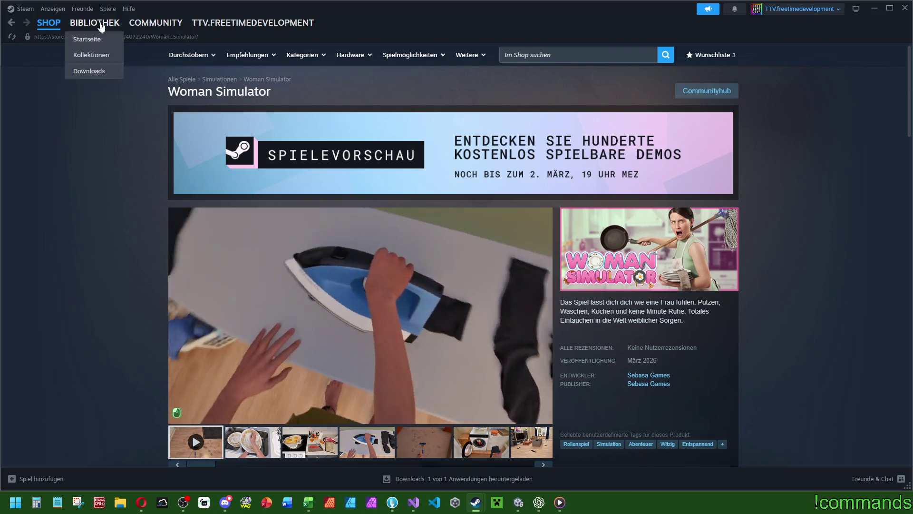
pyautogui.click(41, 26)
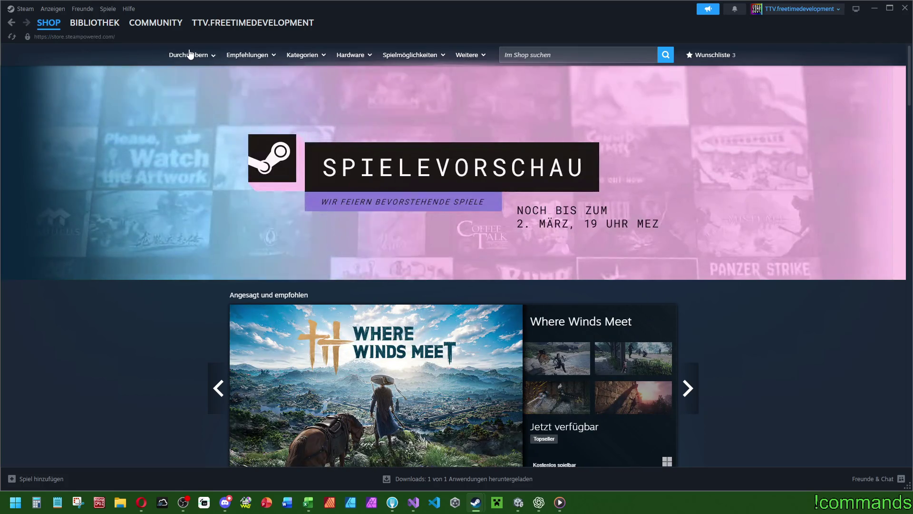
# Step: Open the Spielevorschau festival page and remove the Deutsch language filter
pyautogui.moveTo(216, 58)
pyautogui.click(408, 231)
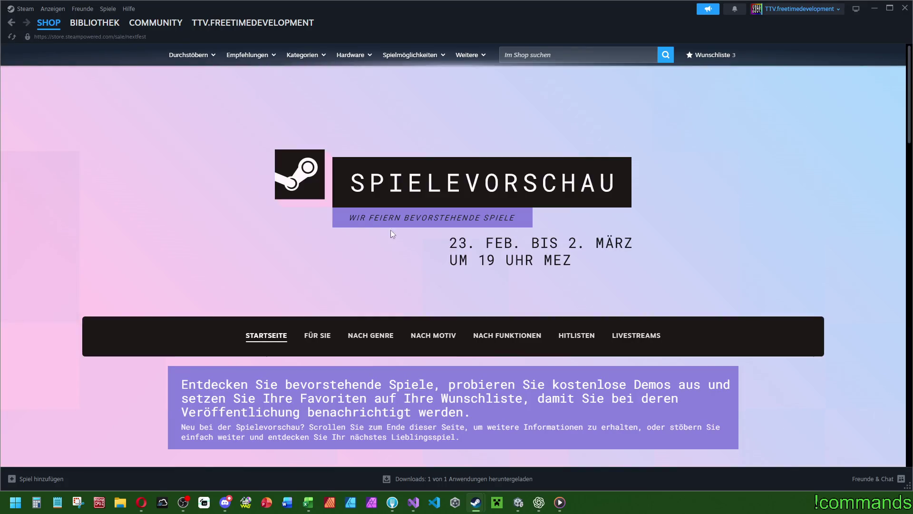
pyautogui.scroll(-5, 335, 258)
pyautogui.scroll(-15, 75, 322)
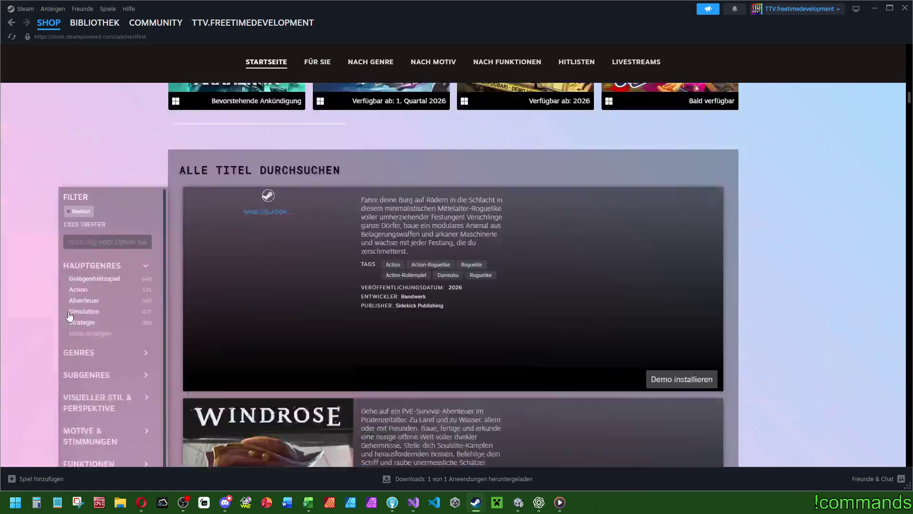
pyautogui.scroll(2, 25, 301)
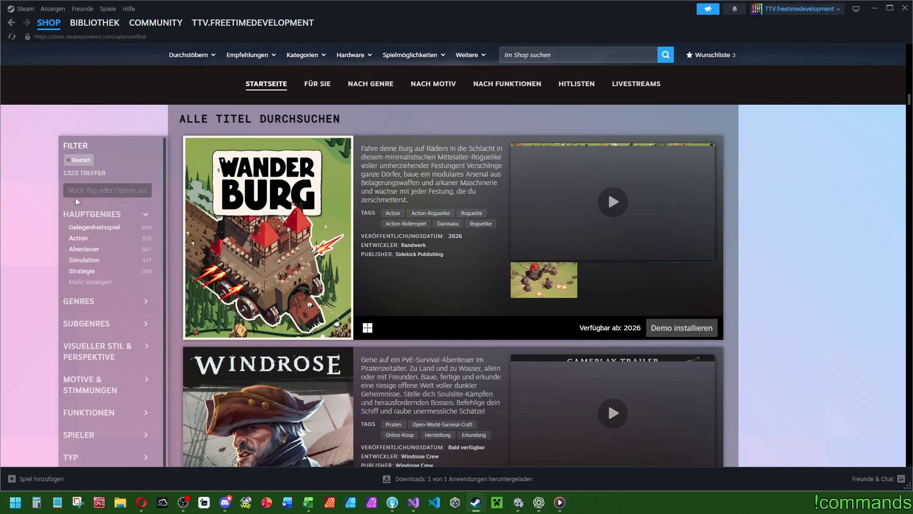
pyautogui.click(69, 164)
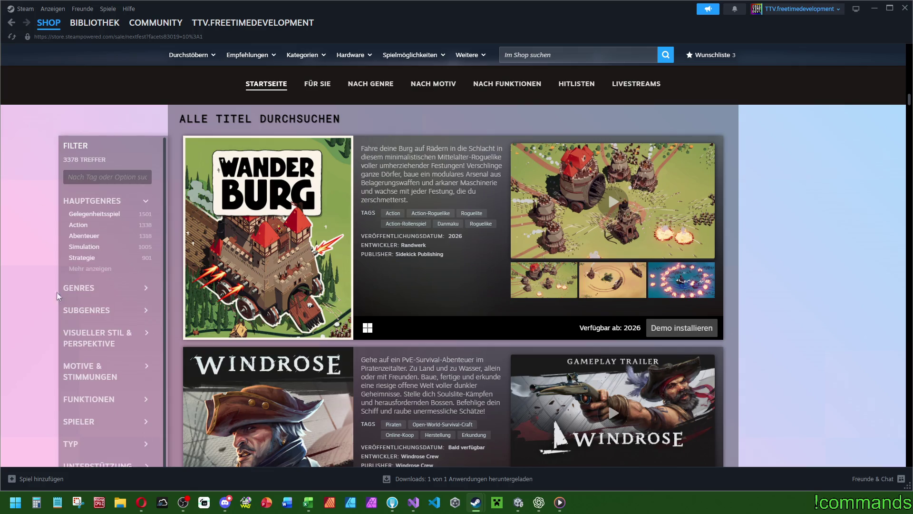
# Step: Expand the Genres, Subgenres, visual style, Motive & Stimmungen and Funktionen filter sections
pyautogui.click(101, 269)
pyautogui.click(85, 331)
pyautogui.scroll(-3, 88, 332)
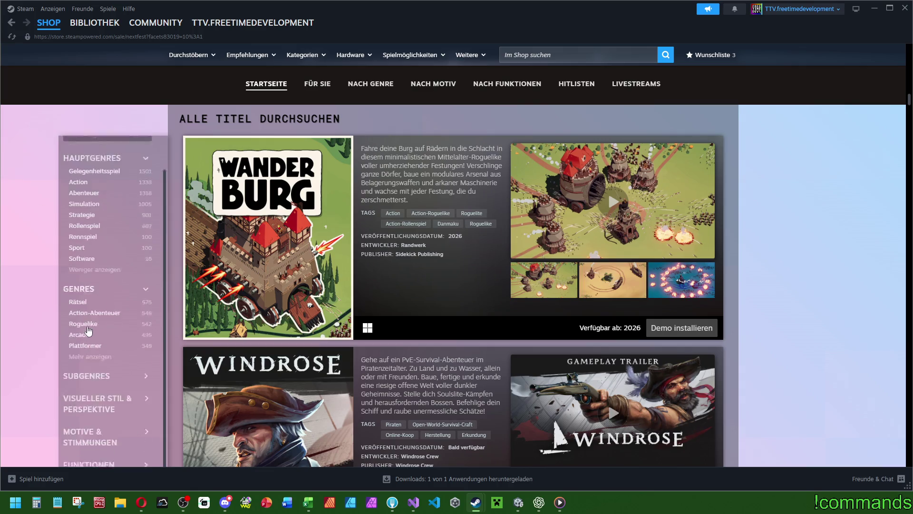
pyautogui.scroll(-15, 112, 295)
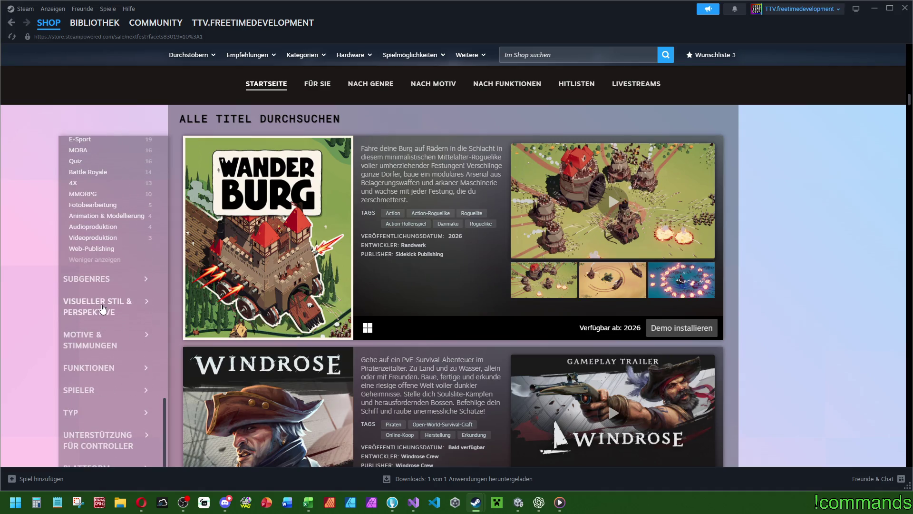
pyautogui.click(100, 307)
pyautogui.click(103, 280)
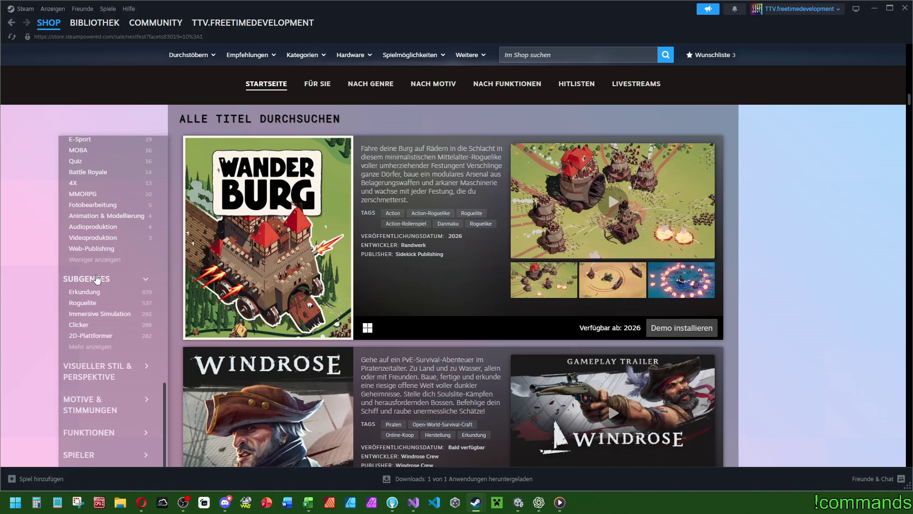
pyautogui.scroll(-4, 113, 285)
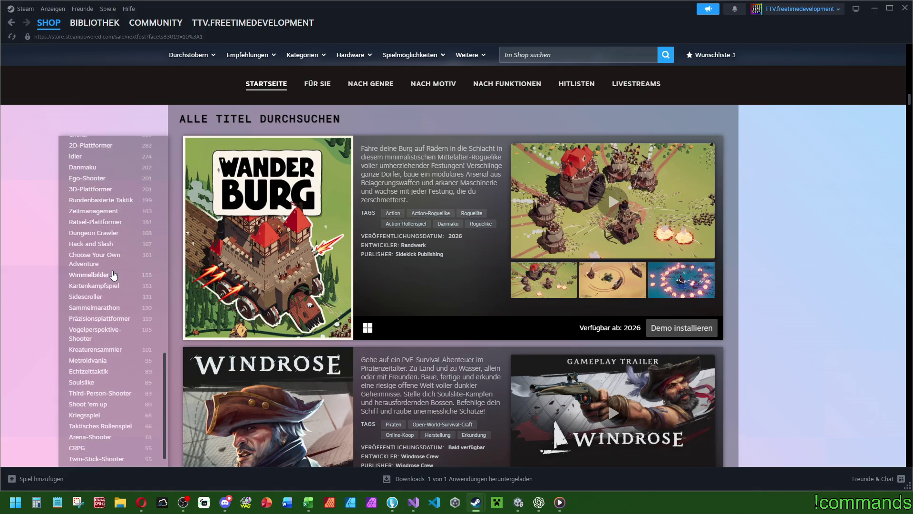
pyautogui.scroll(-5, 78, 314)
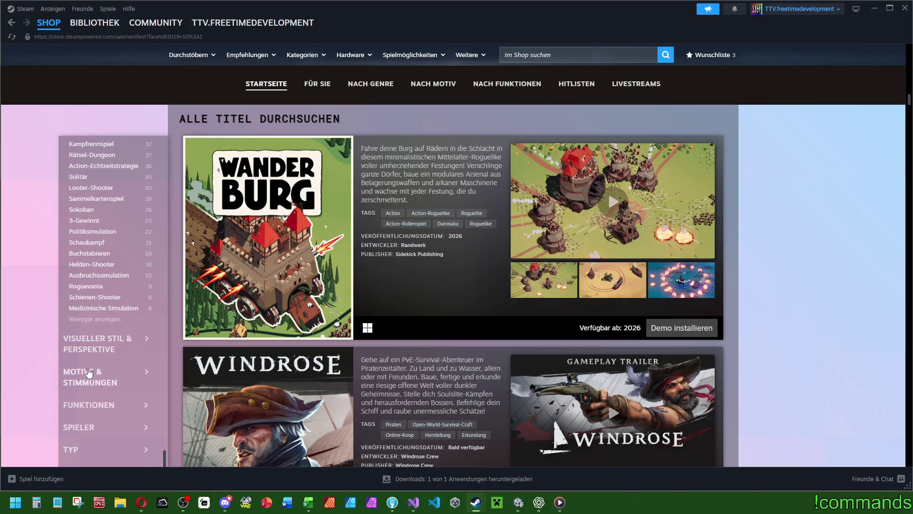
pyautogui.click(86, 375)
pyautogui.scroll(-2, 85, 376)
pyautogui.click(85, 376)
# Step: Browse the sidebar filters, marking the Weibliche Hauptfigur label, then switch to Discord
pyautogui.scroll(-2, 85, 376)
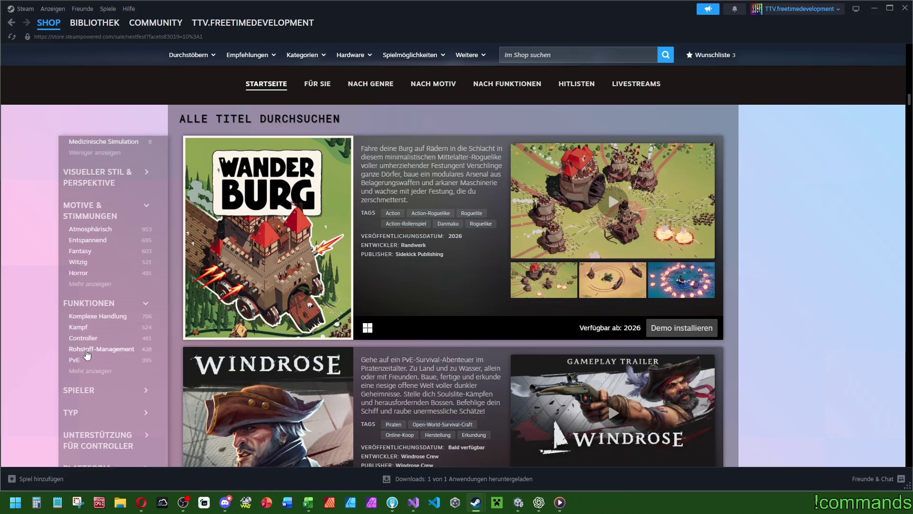
pyautogui.scroll(-2, 103, 316)
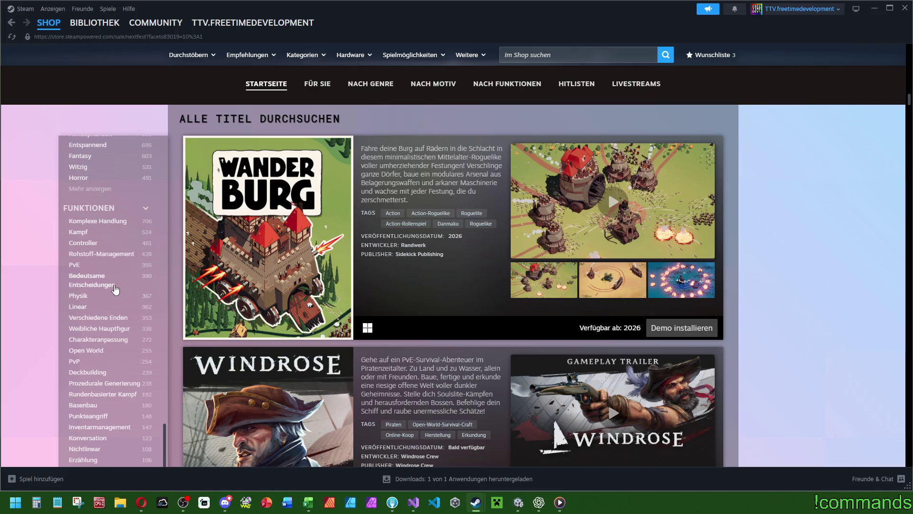
pyautogui.scroll(2, 114, 288)
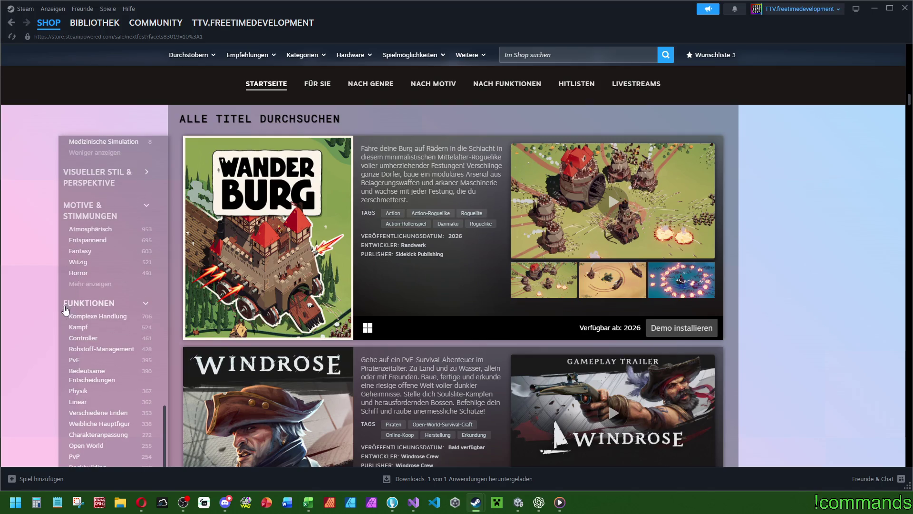
pyautogui.moveTo(61, 303); pyautogui.dragTo(96, 306)
pyautogui.scroll(-2, 43, 359)
pyautogui.scroll(-4, 113, 342)
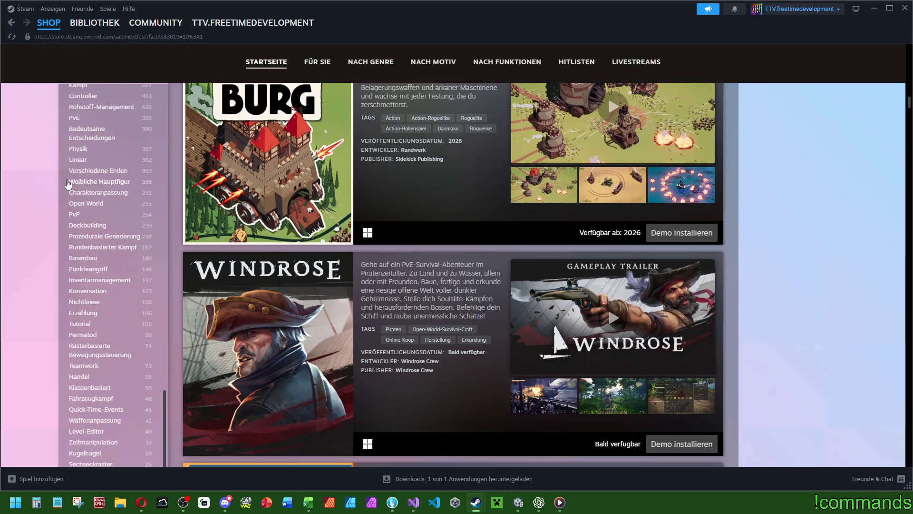
pyautogui.moveTo(67, 183); pyautogui.dragTo(128, 185)
pyautogui.scroll(4, 97, 313)
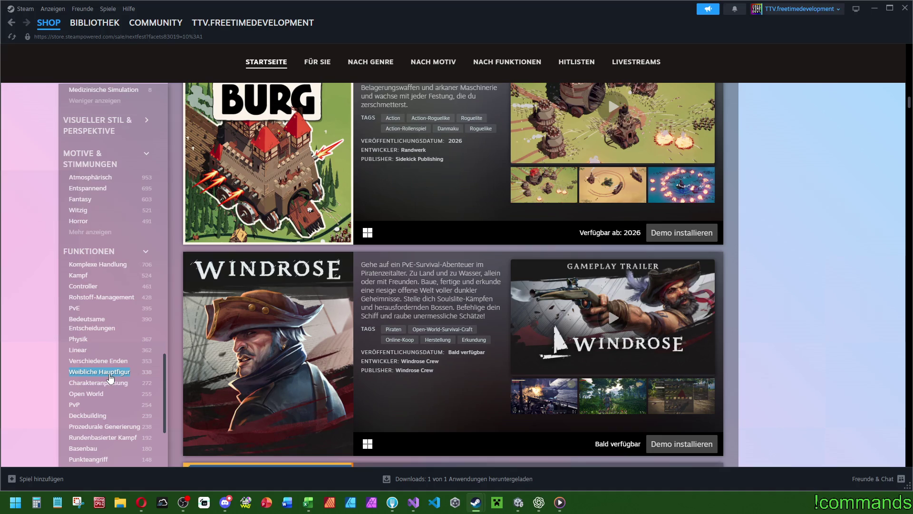
pyautogui.scroll(20, 158, 342)
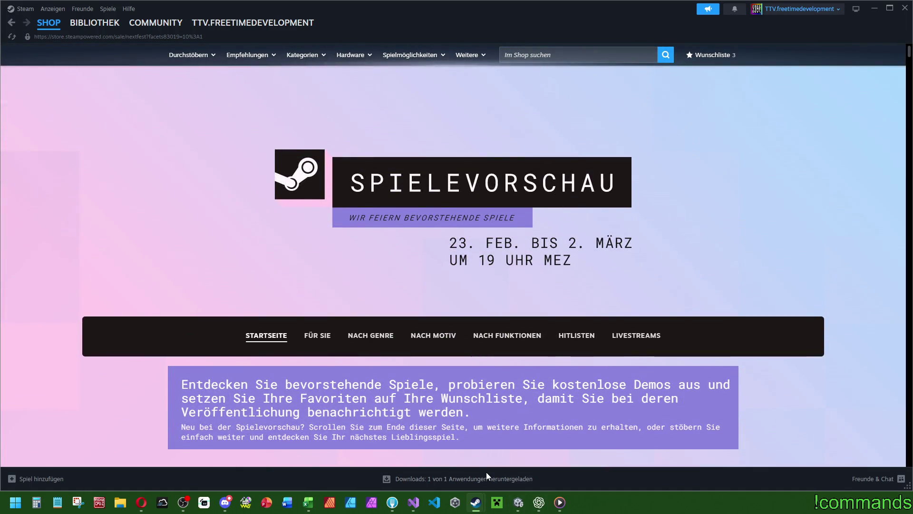
pyautogui.click(545, 55)
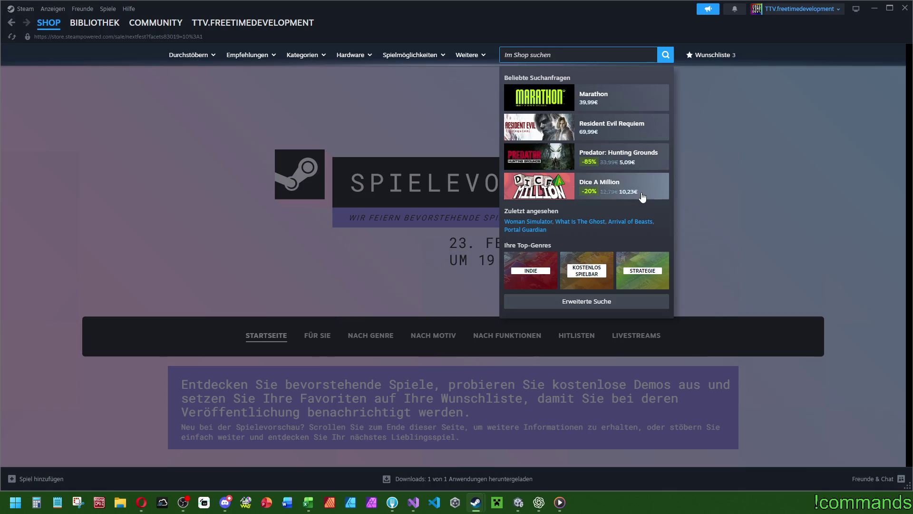
pyautogui.click(226, 502)
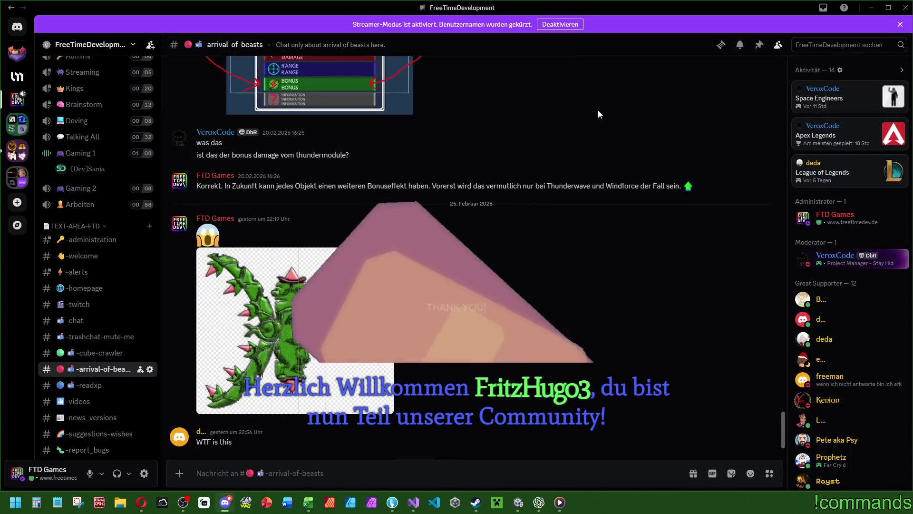
# Step: Bring Steam's Spielevorschau festival page back in front of the Discord channel
pyautogui.hotkey('alt', 'Tab')
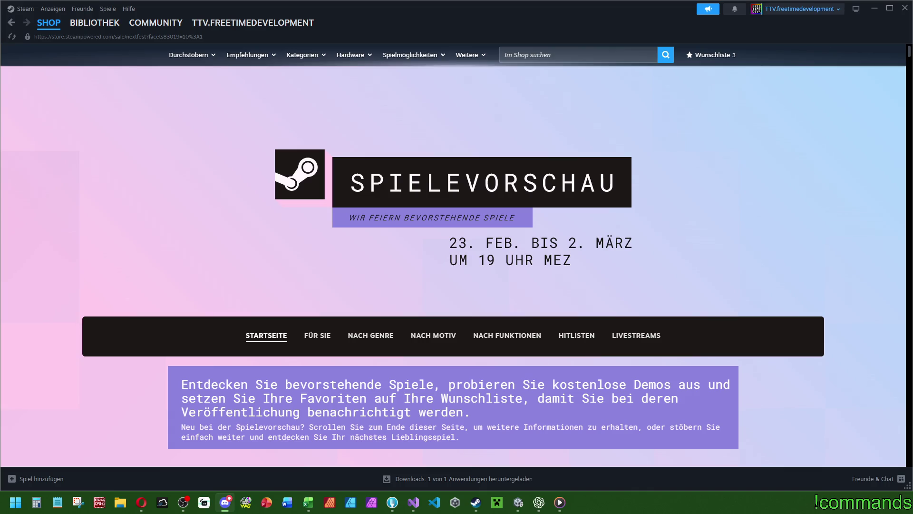
pyautogui.hotkey('alt', 'Tab')
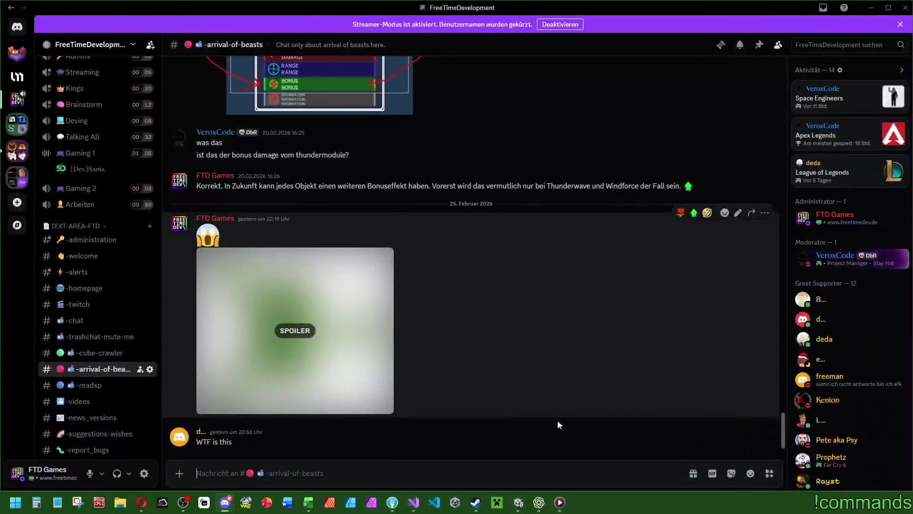
pyautogui.moveTo(475, 503)
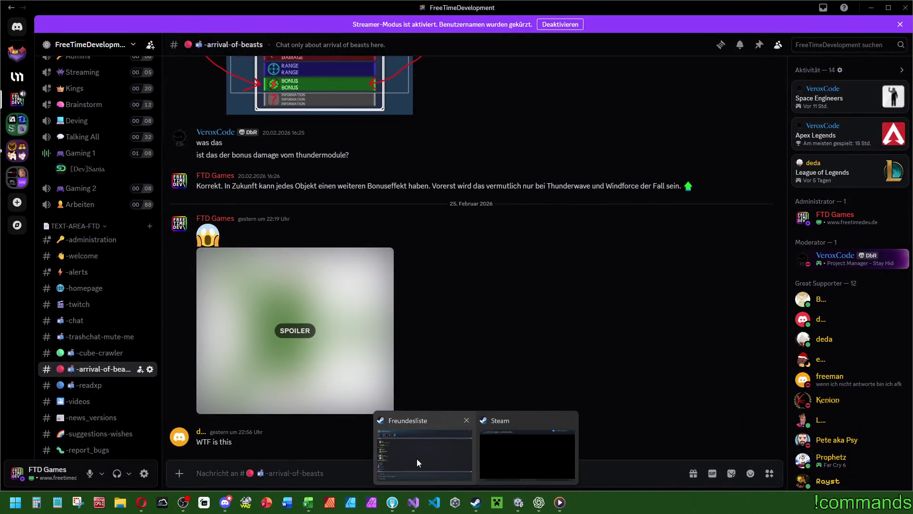
pyautogui.click(440, 469)
pyautogui.click(522, 453)
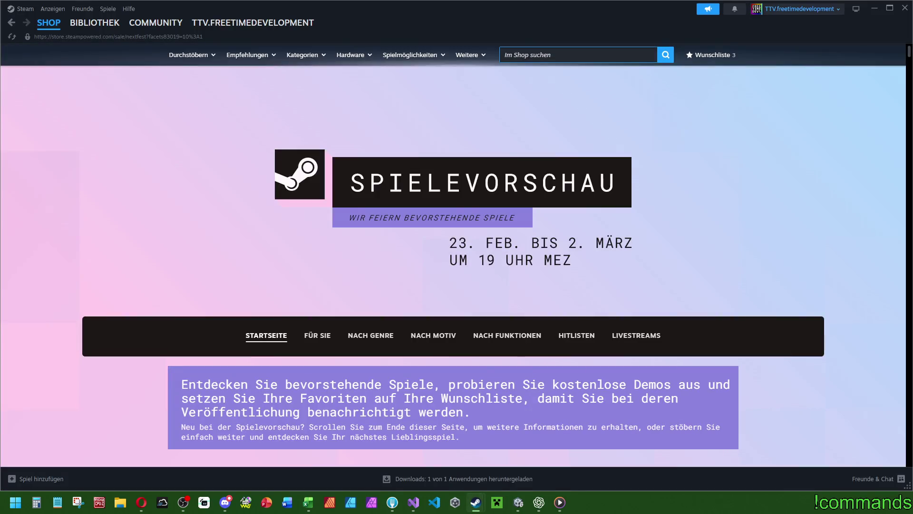
# Step: Search the Steam store for '40' and scroll through the results
pyautogui.click(646, 101)
pyautogui.click(572, 49)
pyautogui.write('40 year old')
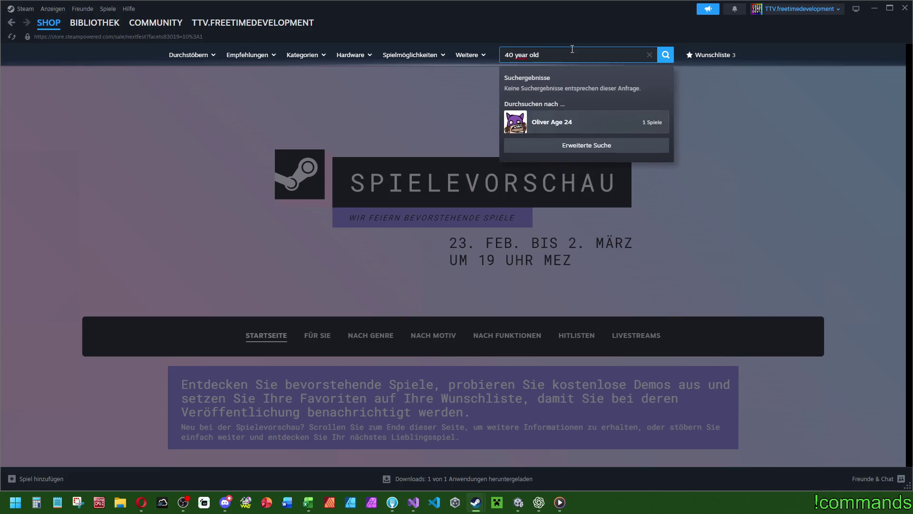
pyautogui.press('Return')
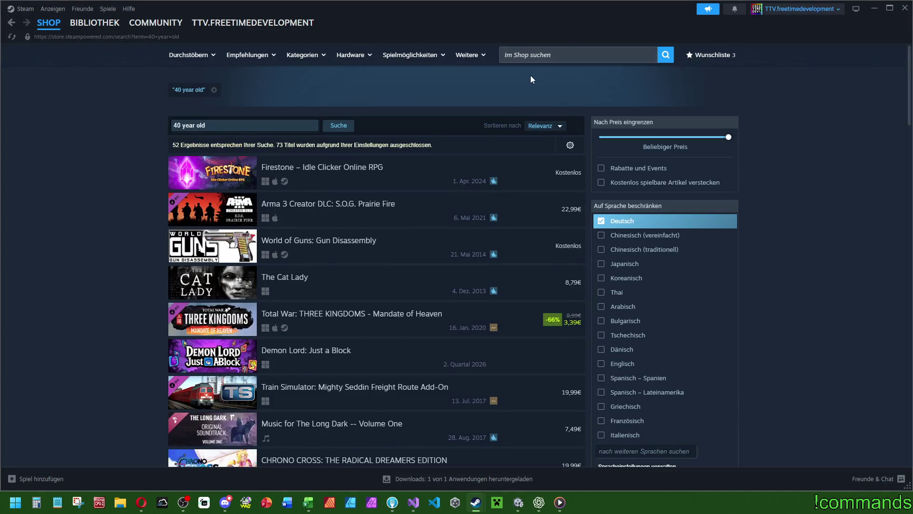
pyautogui.scroll(-15, 461, 154)
pyautogui.scroll(-10, 464, 159)
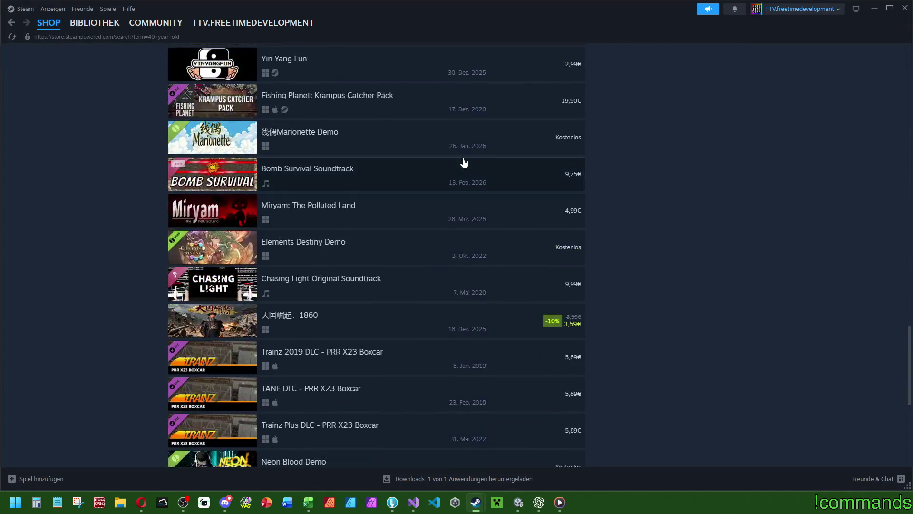
pyautogui.scroll(2, 450, 185)
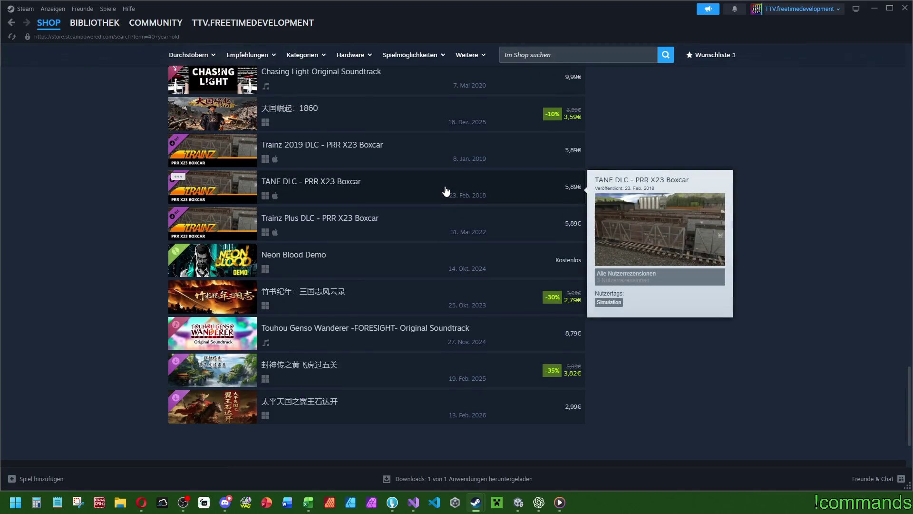
pyautogui.scroll(20, 440, 188)
# Step: Search the store for 'i woke' and open the first suggested game
pyautogui.click(567, 50)
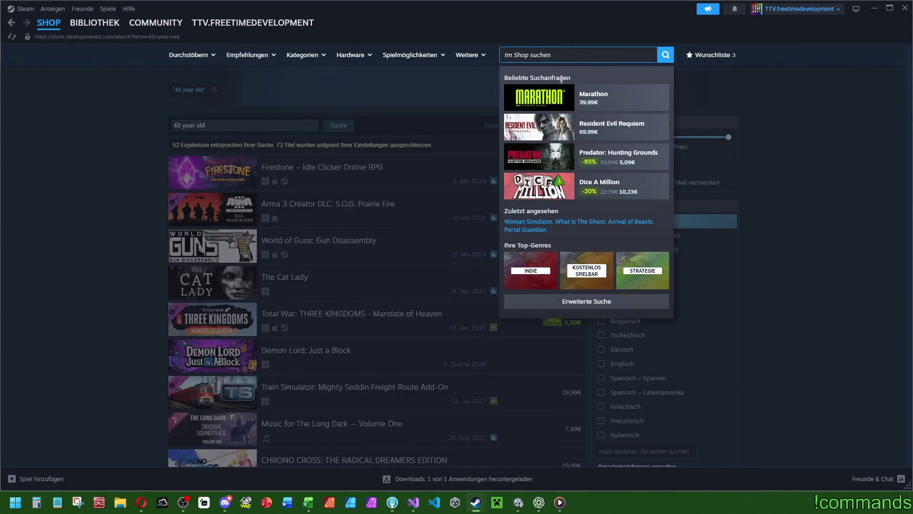
pyautogui.write('i woke')
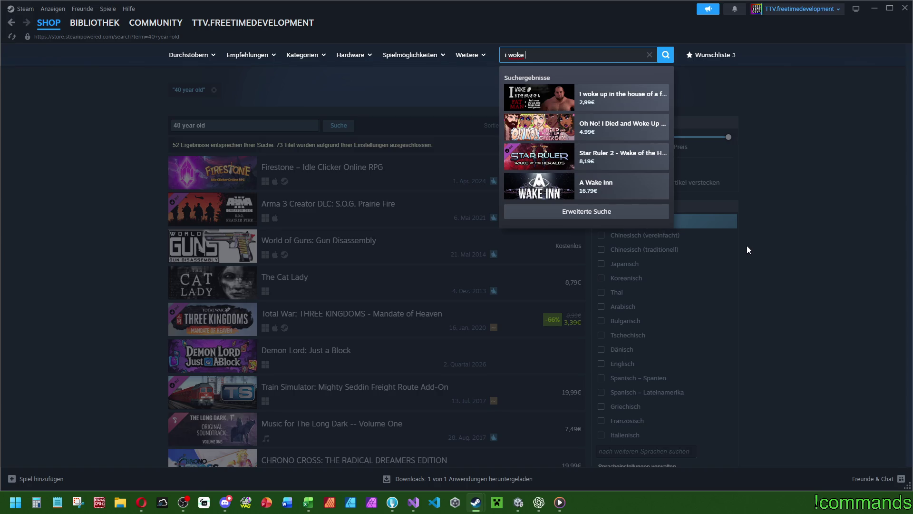
pyautogui.click(644, 104)
# Step: Sample and pause the 'I woke up in the house of a fat man' trailer, then switch to Discord
pyautogui.moveTo(175, 431); pyautogui.dragTo(193, 432)
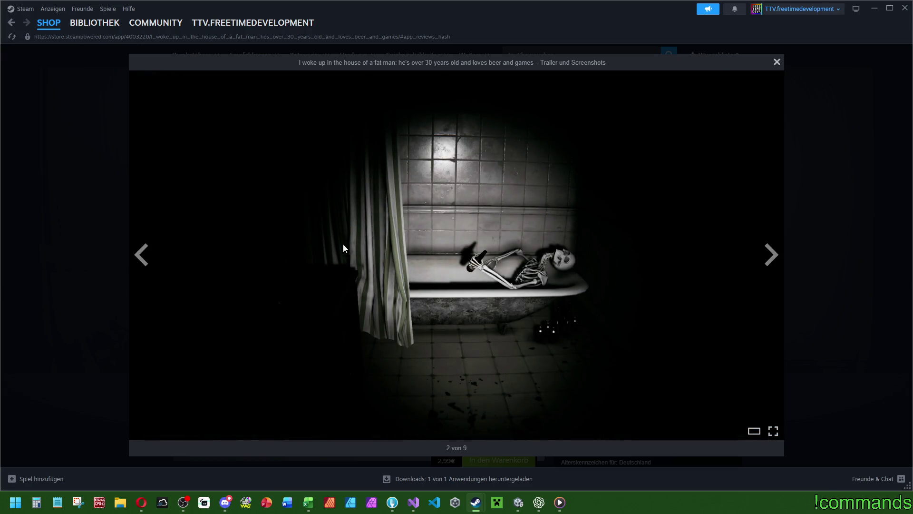
pyautogui.click(776, 63)
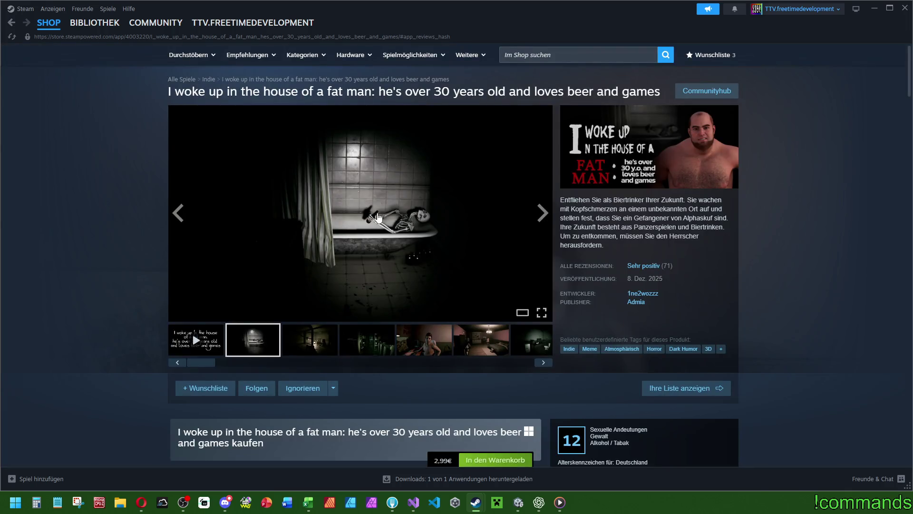
pyautogui.click(192, 348)
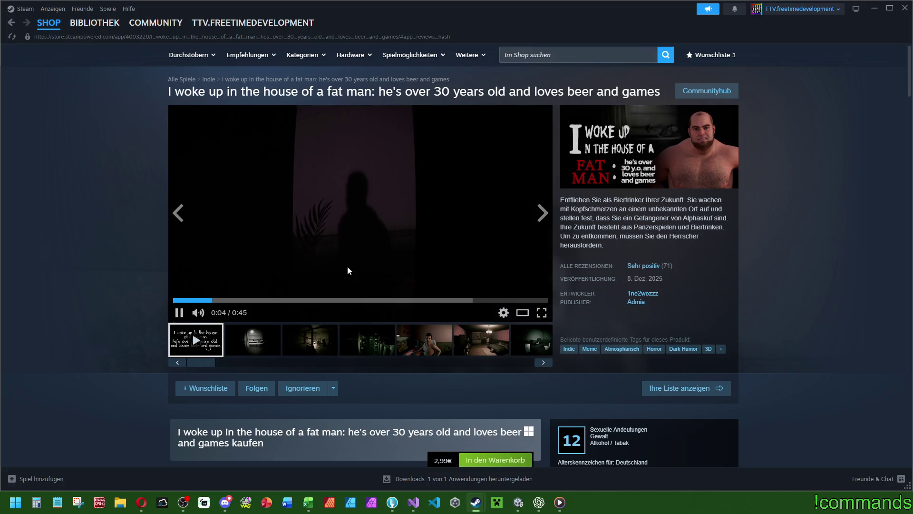
pyautogui.click(292, 300)
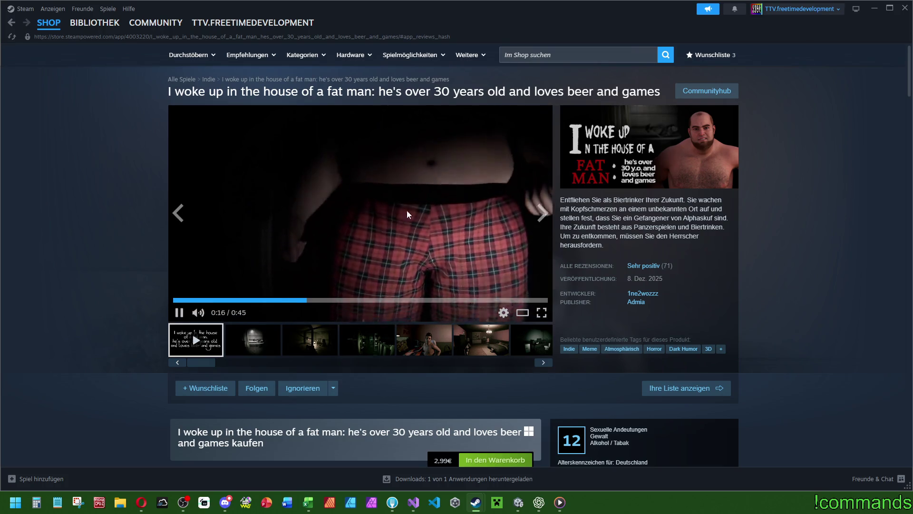
pyautogui.click(434, 210)
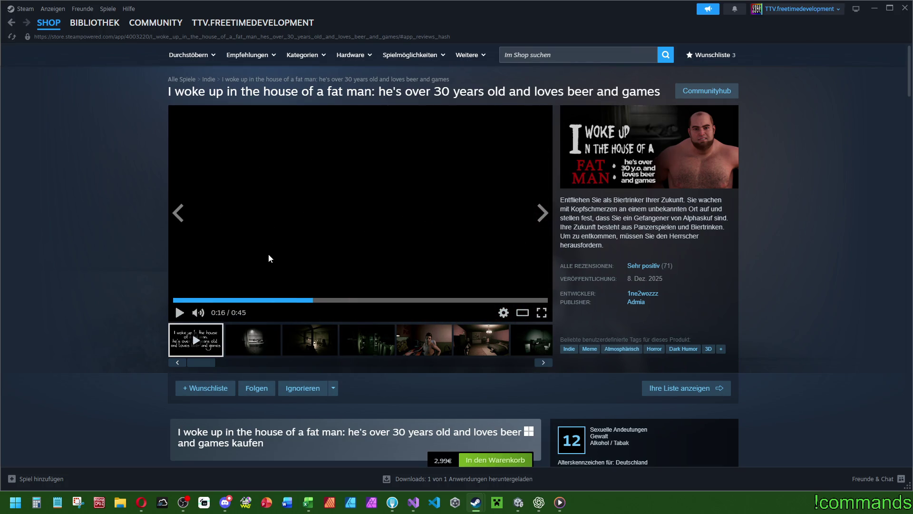
pyautogui.hotkey('alt', 'Tab')
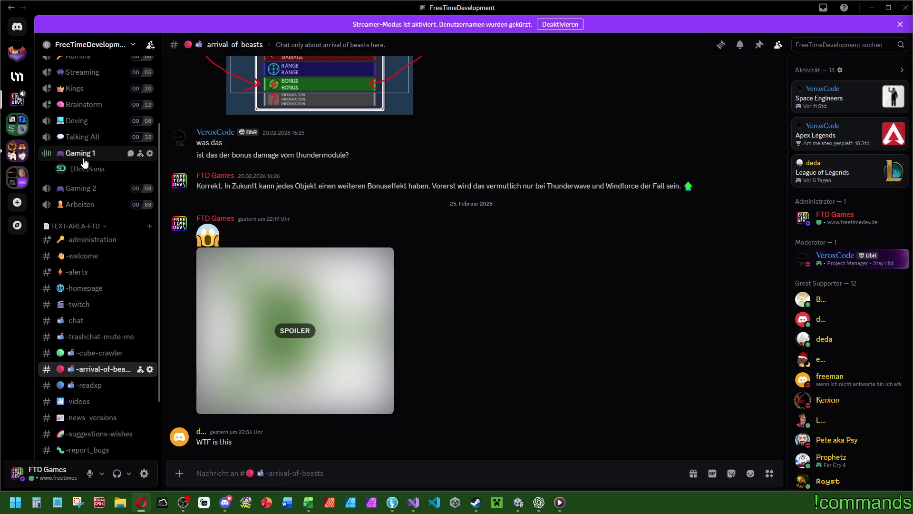
# Step: Glance at the Excel balancing workbook, then return to the Steam store front page
pyautogui.scroll(3, 85, 167)
pyautogui.click(871, 9)
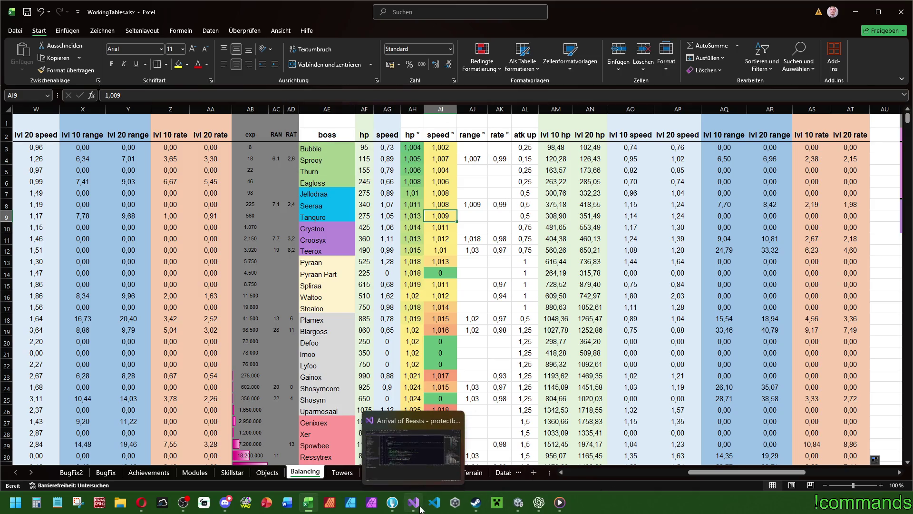
pyautogui.moveTo(475, 503)
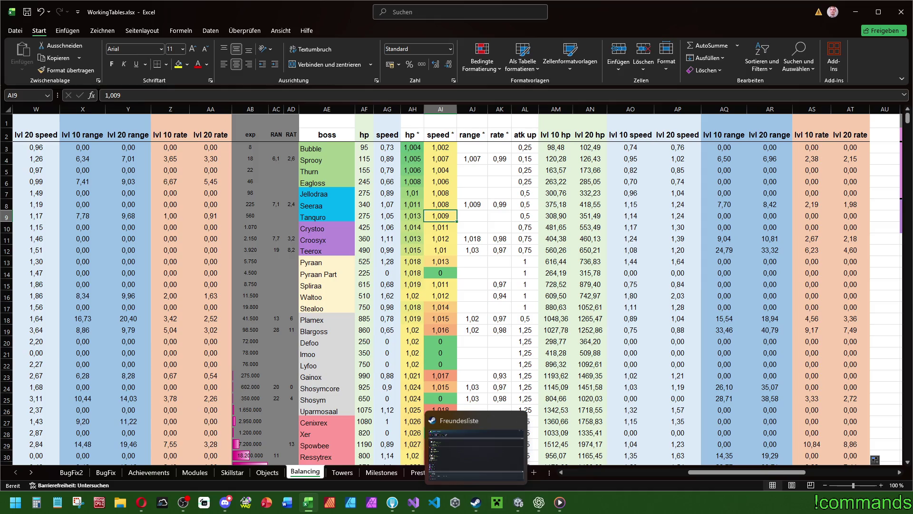
pyautogui.click(476, 503)
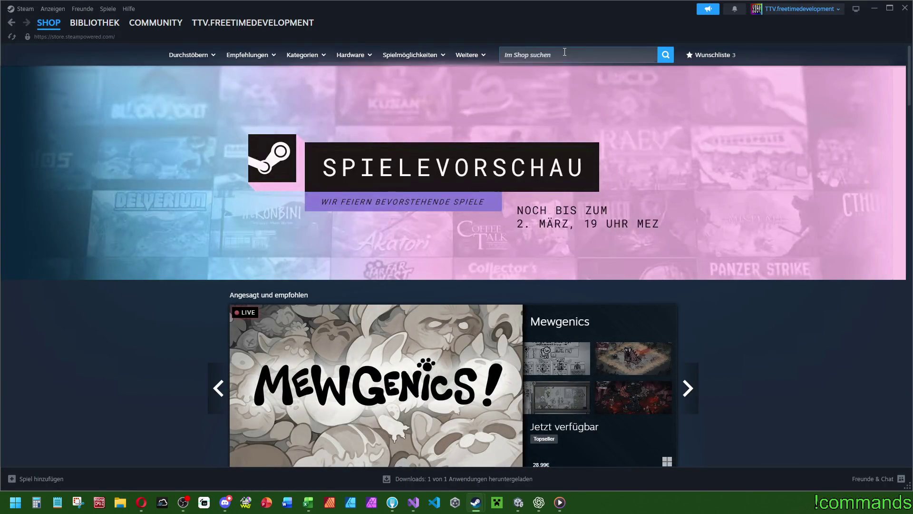
# Step: Reopen the game's page via an 'i woke u' search, pause its trailer, and return to Excel
pyautogui.click(564, 53)
pyautogui.write('i woke u')
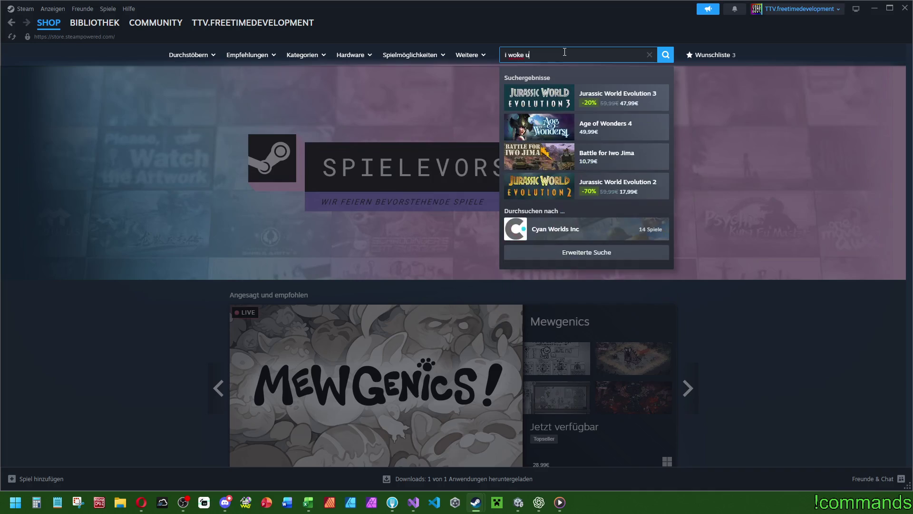
pyautogui.click(615, 100)
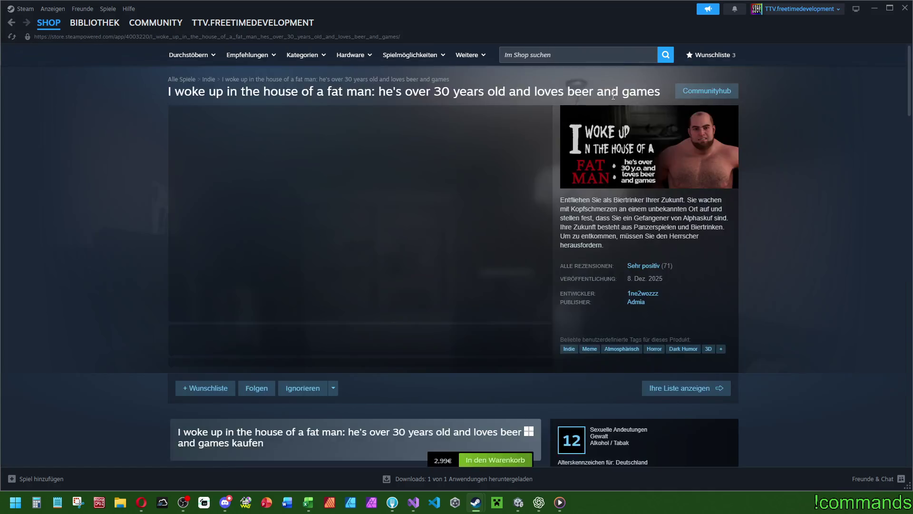
pyautogui.click(437, 251)
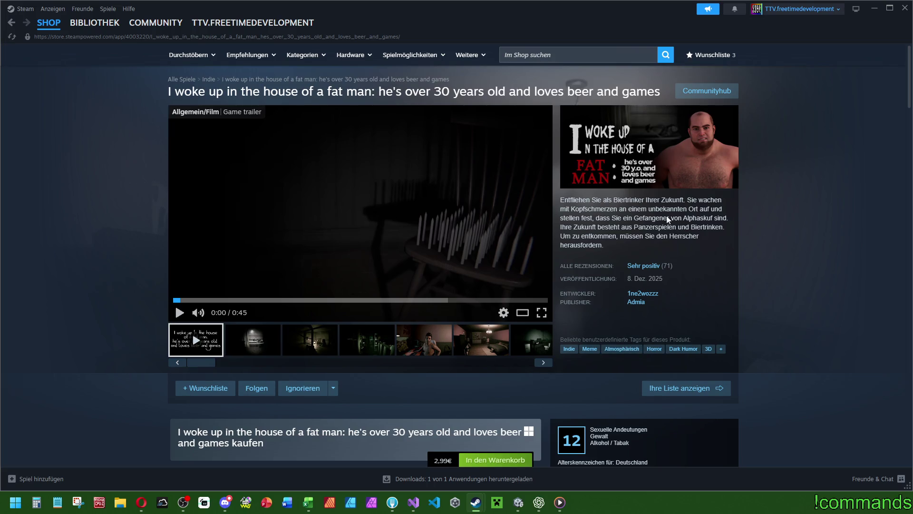
pyautogui.click(905, 8)
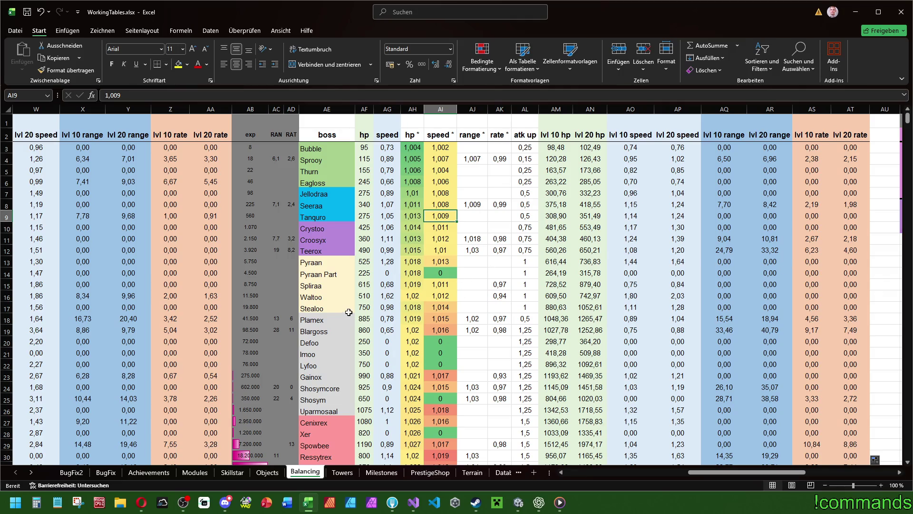
# Step: Check the lvl 10 HP formula in cell AM14 while switching between Excel and Unity
pyautogui.click(543, 269)
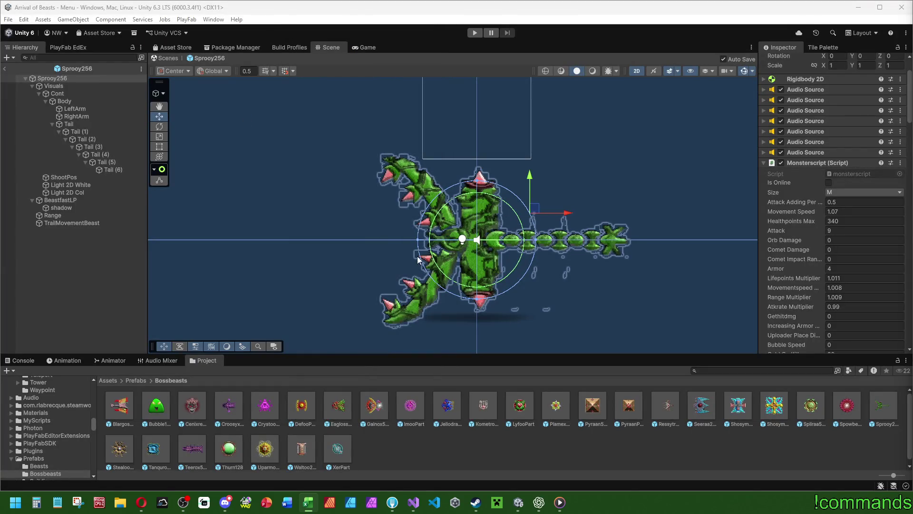
pyautogui.click(447, 242)
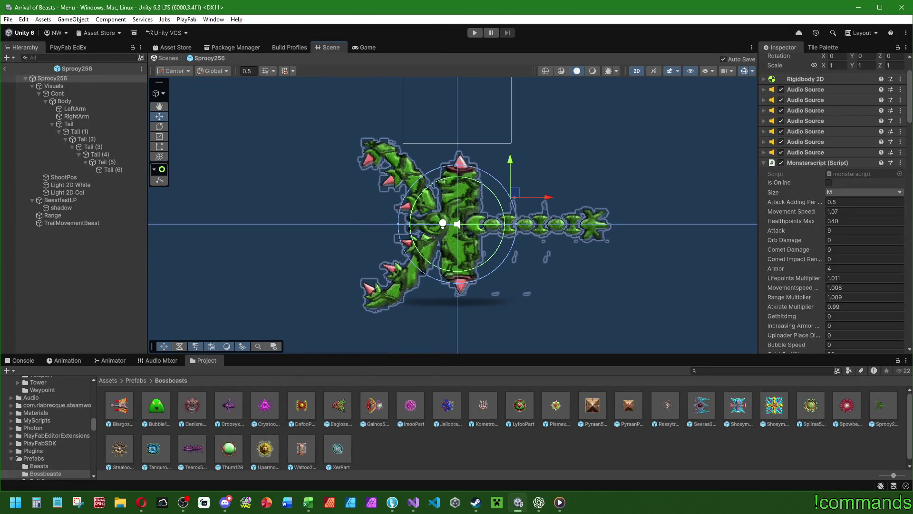
pyautogui.hotkey('alt', 'Tab')
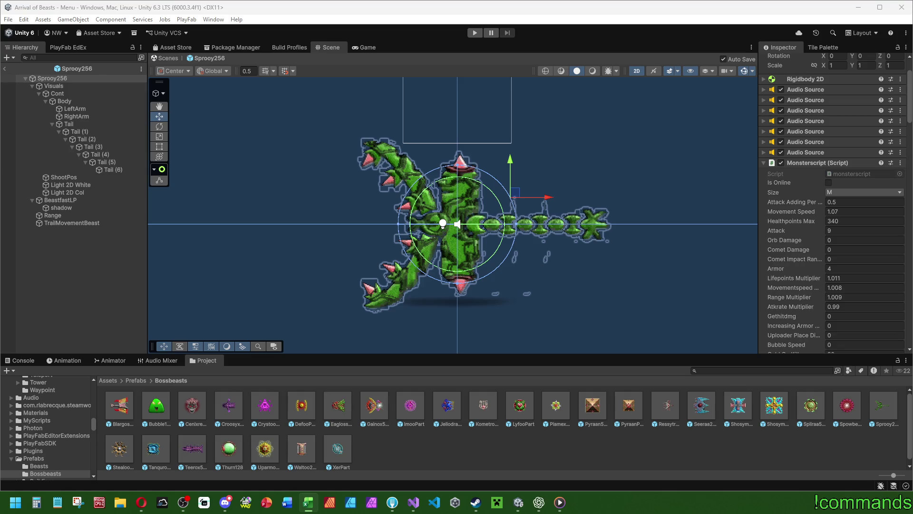
# Step: Enter Healthpoints Max 110, Movement Speed 0.89, Attack Adding 0.15, Attack 5, Armor 1 in Monsterscript
pyautogui.click(846, 221)
pyautogui.write('110')
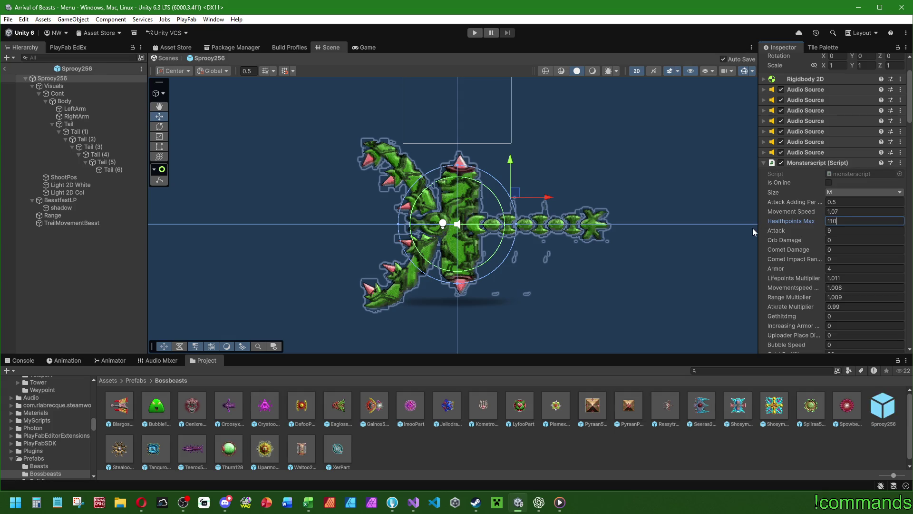
pyautogui.click(847, 213)
pyautogui.write('0.89')
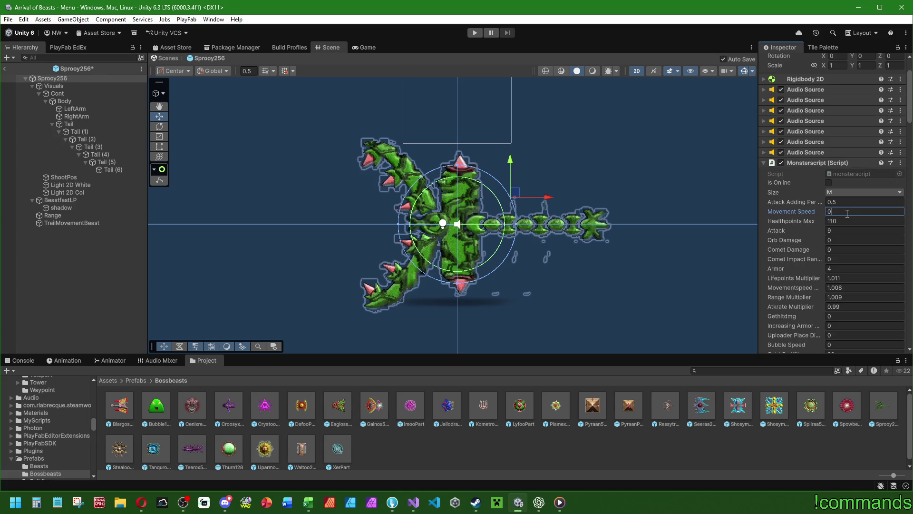
pyautogui.click(848, 202)
pyautogui.write('0.15')
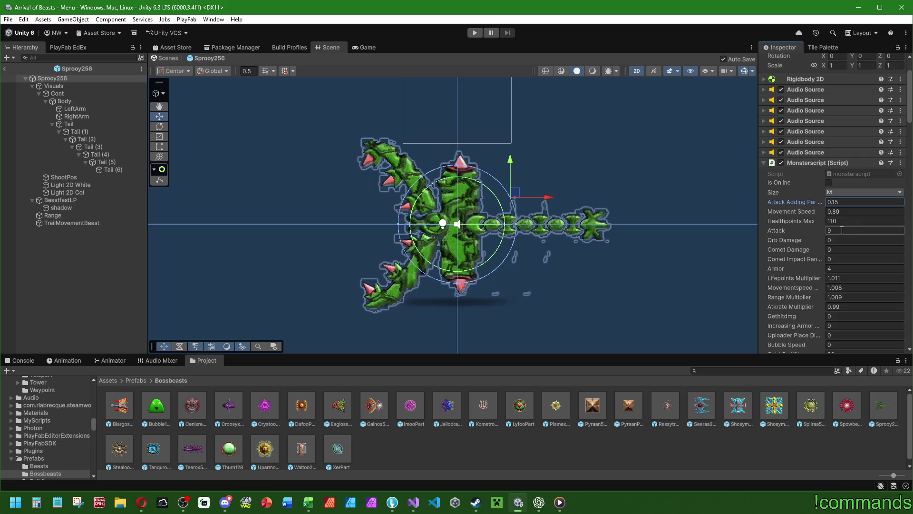
pyautogui.click(842, 230)
pyautogui.write('5')
pyautogui.click(840, 268)
pyautogui.write('1')
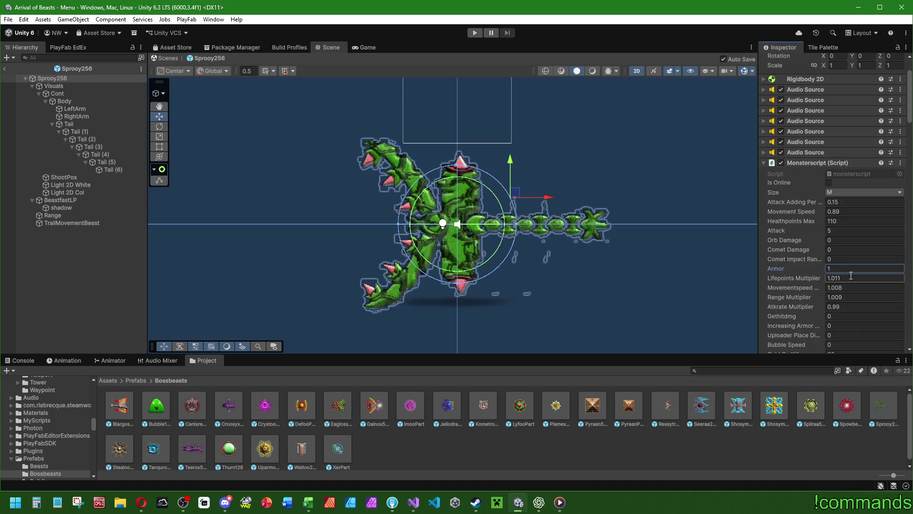